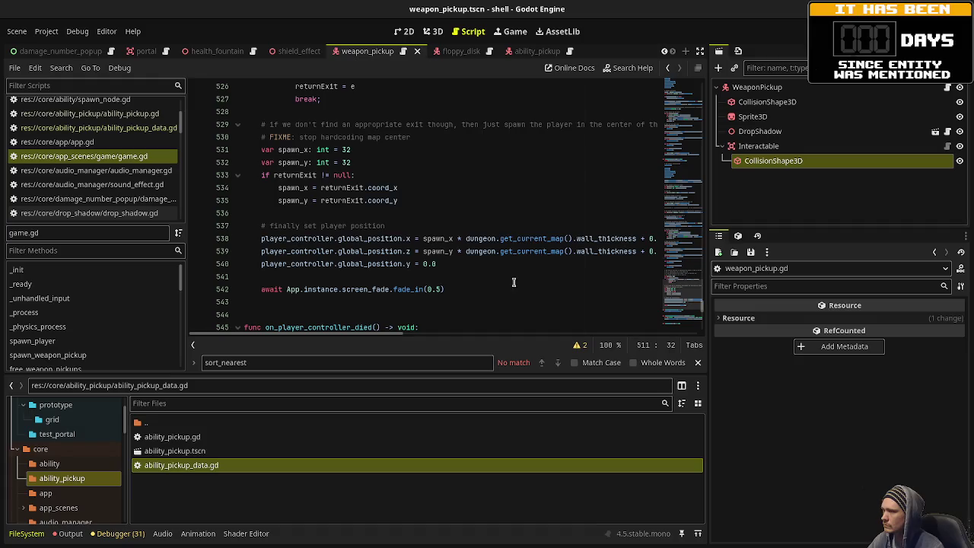
Assign ability_pickup.tscn to the Game node's Ability Pickup Packed property and save the scene.
{"action": "scroll", "coordinate": [352, 172], "scroll_direction": "up", "scroll_amount": 20}
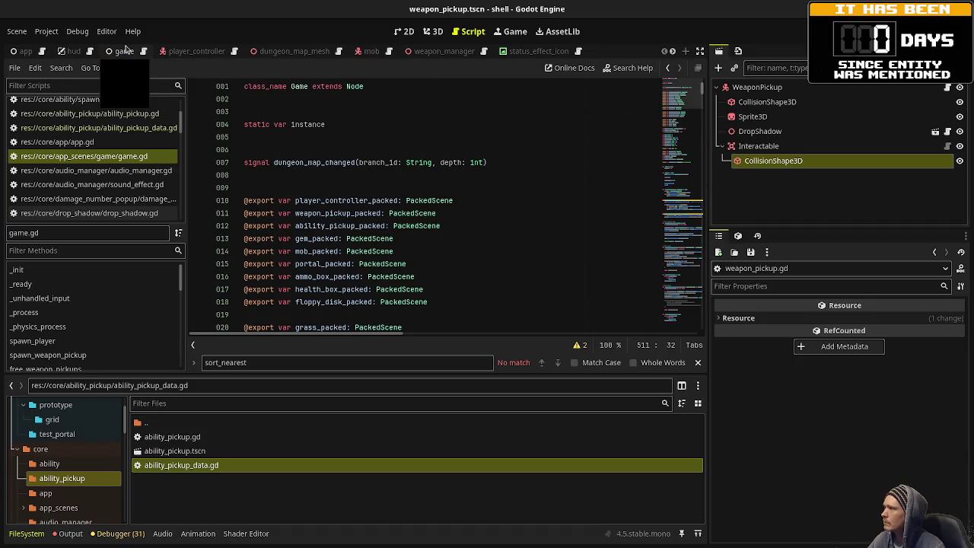
{"action": "left_click", "coordinate": [129, 51]}
{"action": "mouse_move", "coordinate": [130, 51]}
{"action": "left_mouse_down"}
{"action": "mouse_move", "coordinate": [86, 51]}
{"action": "mouse_move", "coordinate": [124, 51]}
{"action": "left_mouse_up"}
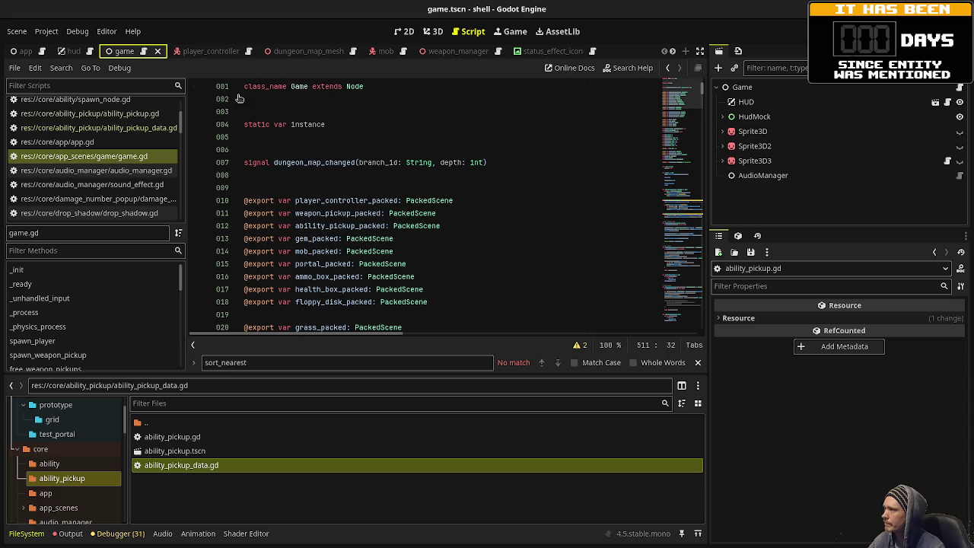
{"action": "left_click", "coordinate": [807, 87]}
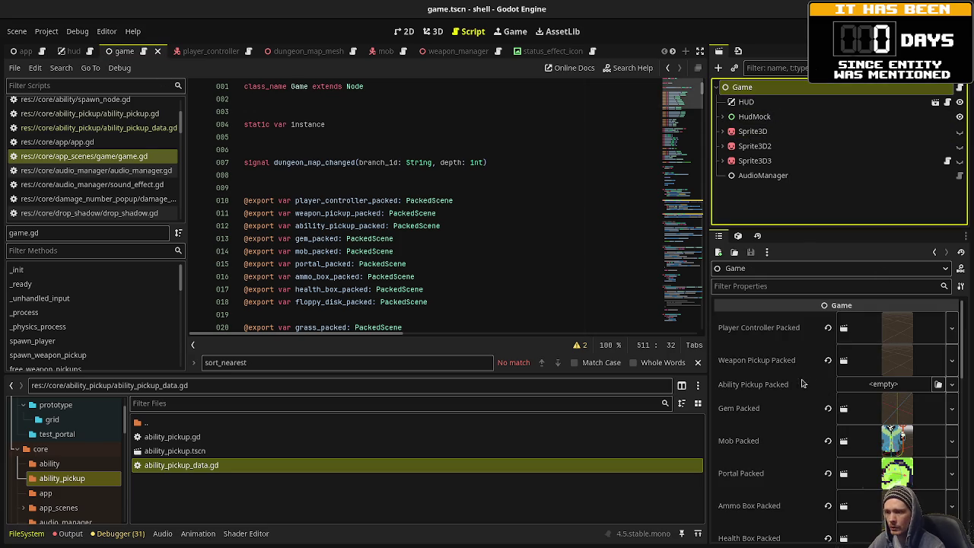
{"action": "mouse_move", "coordinate": [174, 450]}
{"action": "left_mouse_down"}
{"action": "mouse_move", "coordinate": [866, 376]}
{"action": "mouse_move", "coordinate": [854, 384]}
{"action": "left_mouse_up"}
{"action": "scroll", "coordinate": [773, 372], "scroll_direction": "down", "scroll_amount": 5}
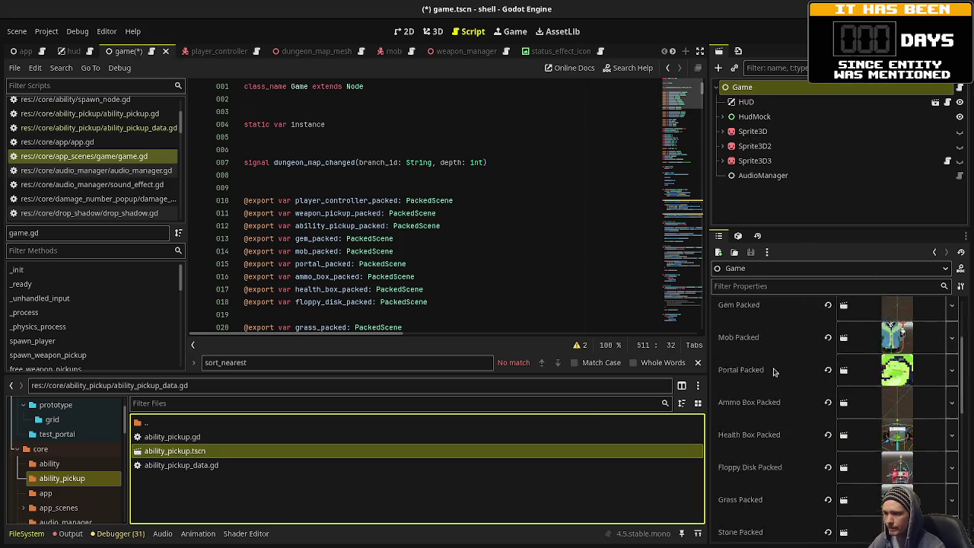
{"action": "scroll", "coordinate": [773, 372], "scroll_direction": "down", "scroll_amount": 4}
{"action": "scroll", "coordinate": [773, 372], "scroll_direction": "up", "scroll_amount": 2}
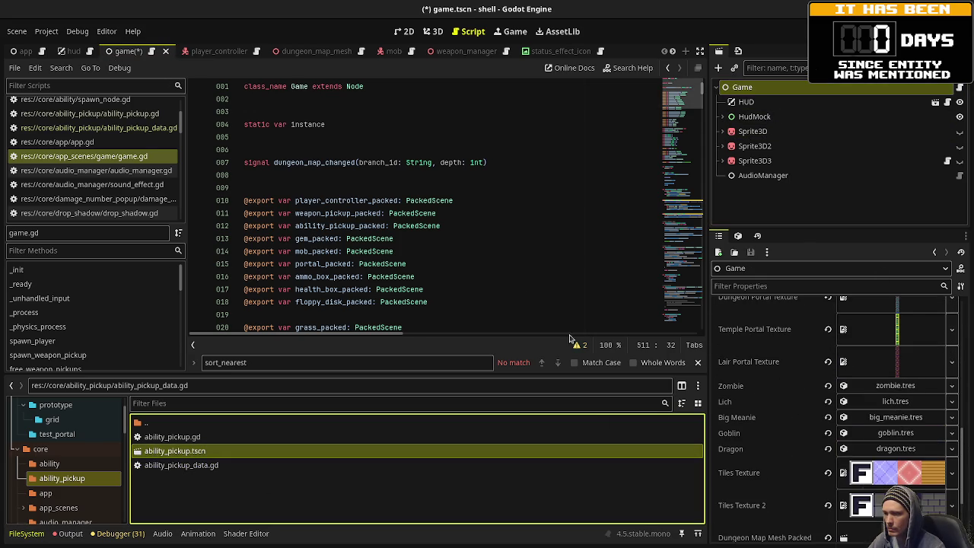
{"action": "left_click", "coordinate": [471, 239]}
{"action": "key", "text": "ctrl+s"}
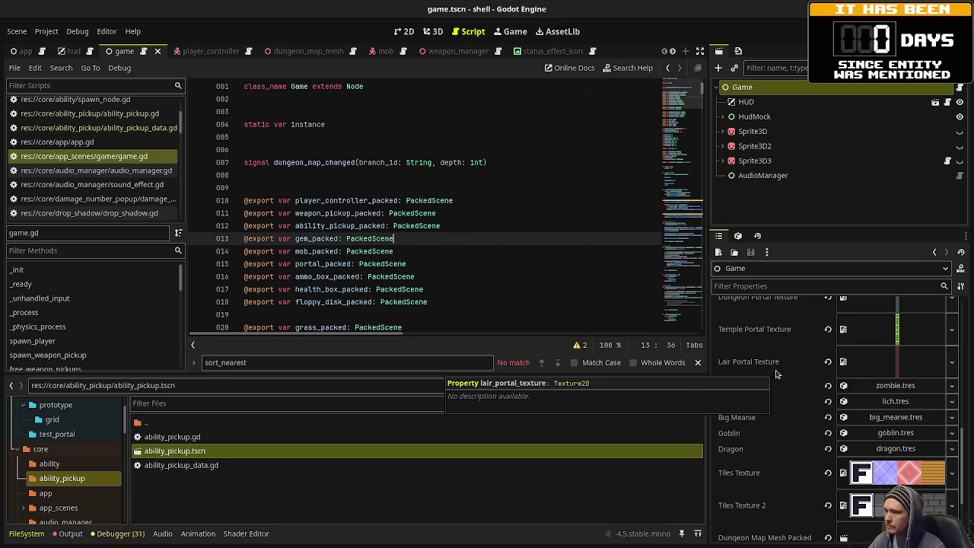
Find the audio_manager declaration in game.gd and put the cursor after it.
{"action": "scroll", "coordinate": [776, 372], "scroll_direction": "up", "scroll_amount": 5}
{"action": "scroll", "coordinate": [330, 237], "scroll_direction": "down", "scroll_amount": 4}
{"action": "scroll", "coordinate": [330, 237], "scroll_direction": "up", "scroll_amount": 4}
{"action": "scroll", "coordinate": [342, 242], "scroll_direction": "down", "scroll_amount": 9}
{"action": "scroll", "coordinate": [359, 249], "scroll_direction": "down", "scroll_amount": 4}
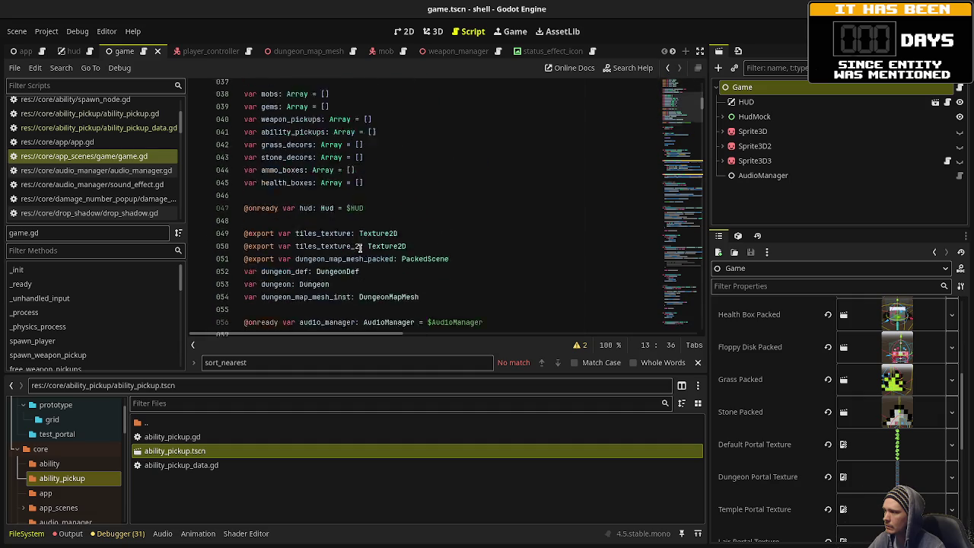
{"action": "scroll", "coordinate": [360, 249], "scroll_direction": "down", "scroll_amount": 2}
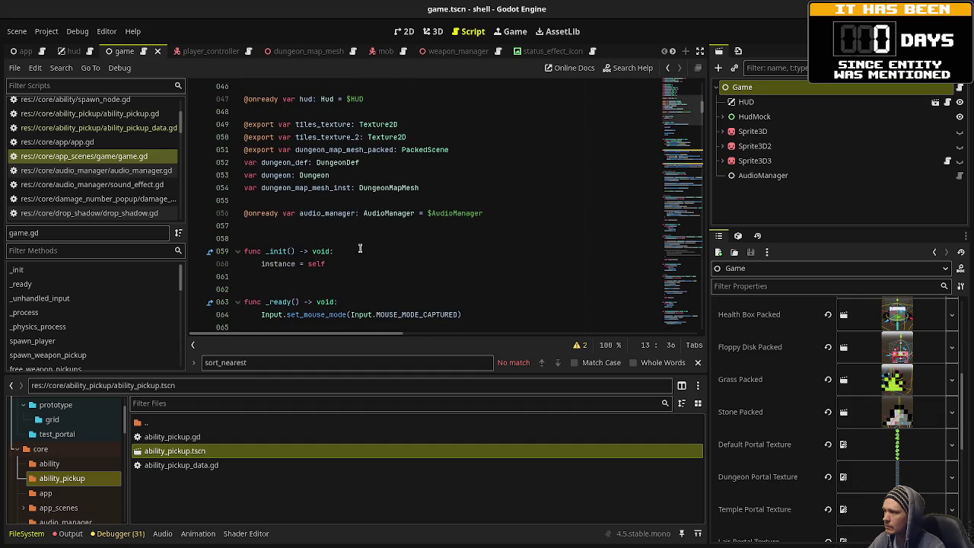
{"action": "scroll", "coordinate": [360, 248], "scroll_direction": "down", "scroll_amount": 1}
{"action": "scroll", "coordinate": [493, 240], "scroll_direction": "up", "scroll_amount": 2}
{"action": "left_click", "coordinate": [499, 247]}
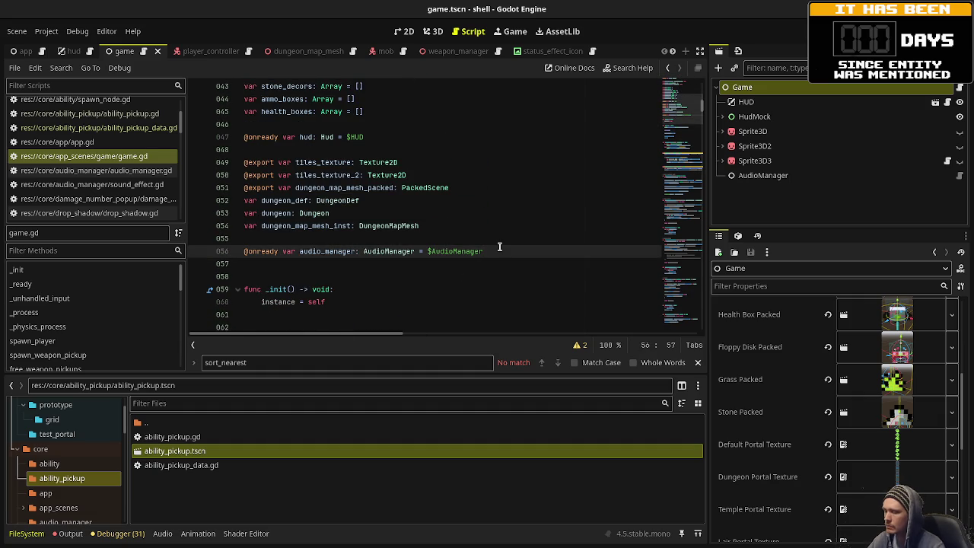
{"action": "key", "text": "Return"}
{"action": "key", "text": "Return"}
{"action": "key", "text": "Return"}
{"action": "type", "text": "export var ab"}
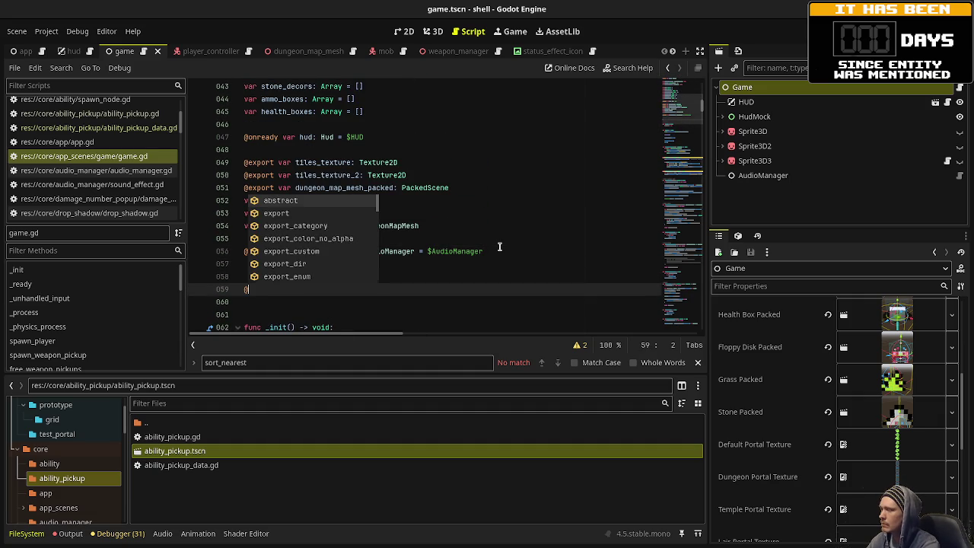
{"action": "type", "text": "ility_"}
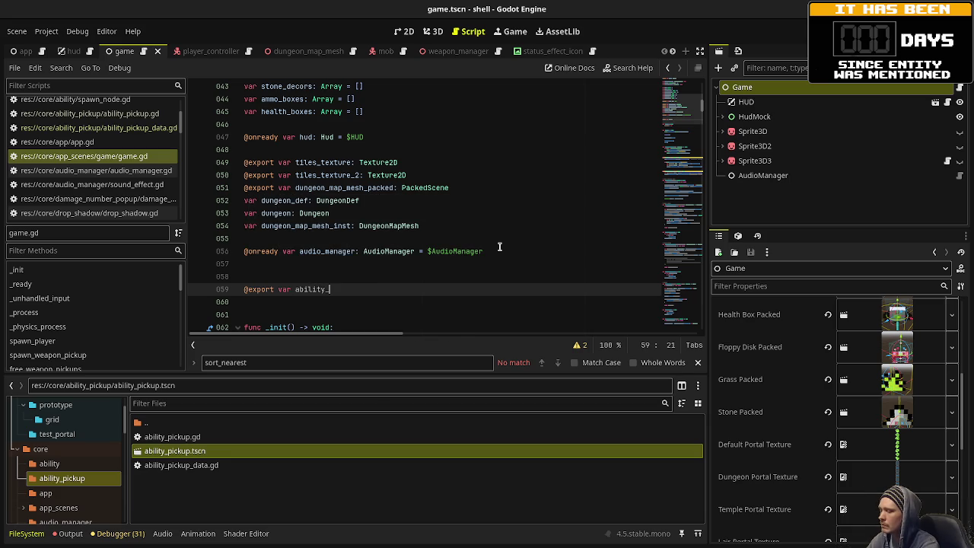
{"action": "type", "text": "health_fou"}
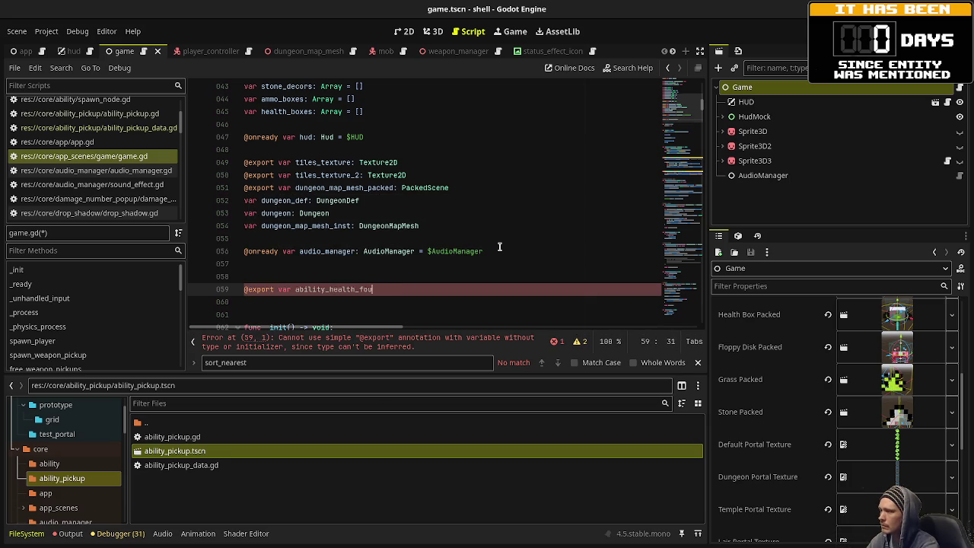
{"action": "type", "text": "ntain: Ability"}
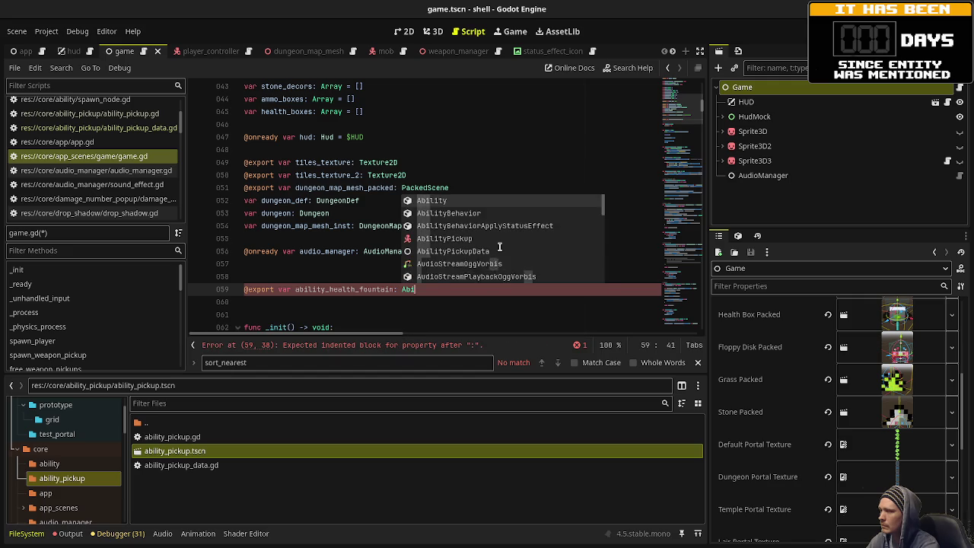
{"action": "key", "text": "Escape"}
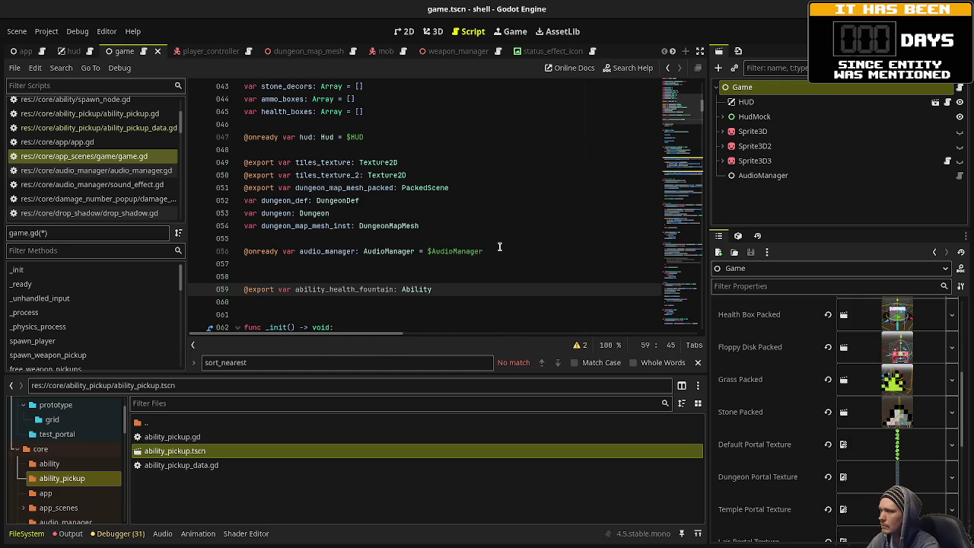
{"action": "key", "text": "Return"}
{"action": "type", "text": "@export va"}
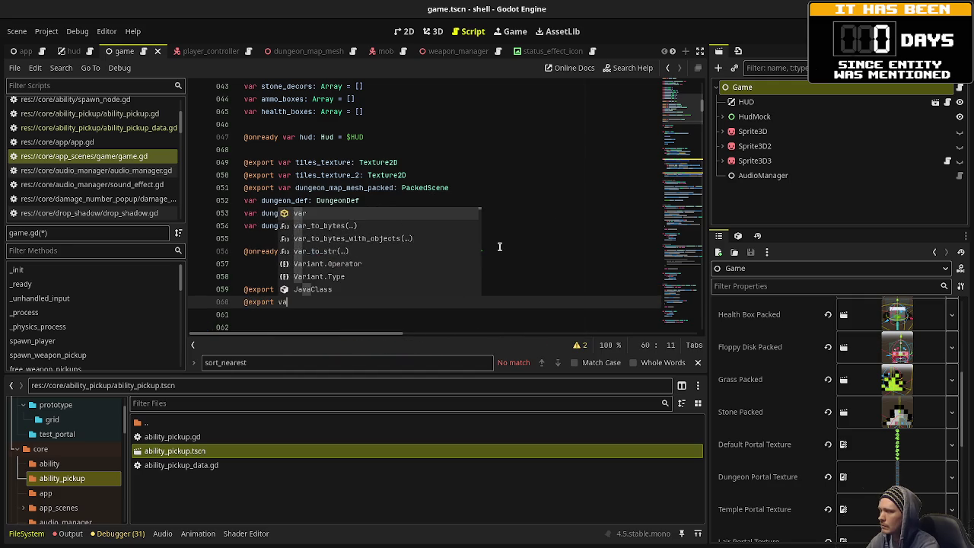
{"action": "type", "text": "r ability_adrenaline: "}
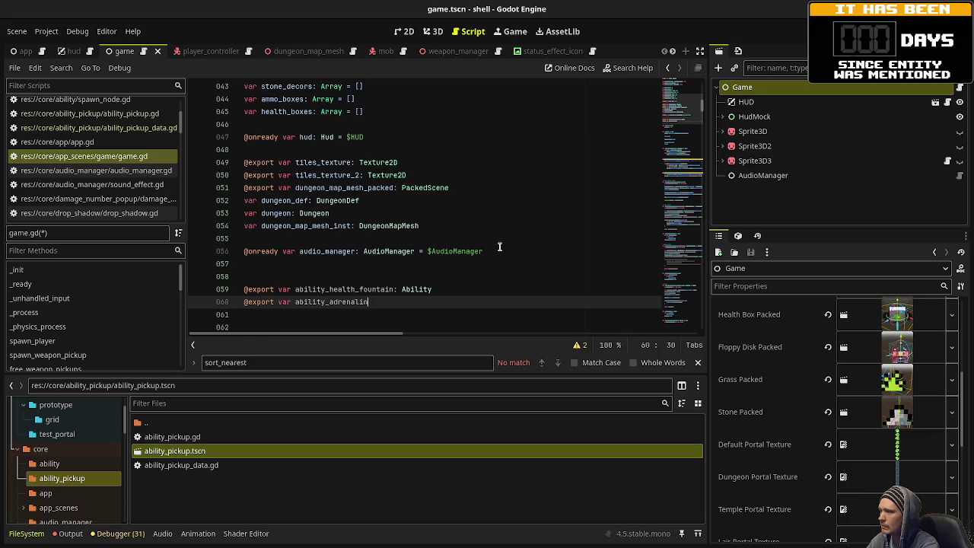
{"action": "type", "text": "Ability"}
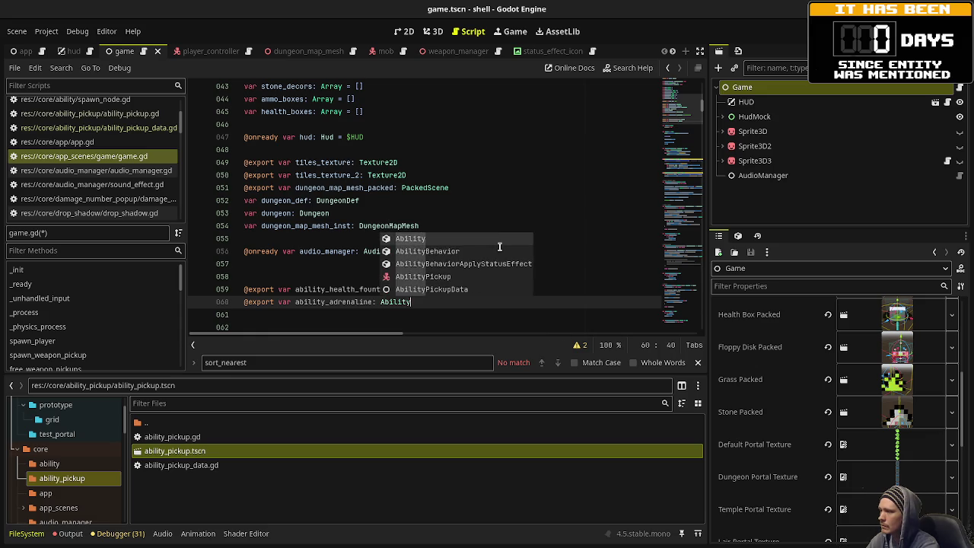
{"action": "key", "text": "Return"}
{"action": "key", "text": "Return"}
{"action": "type", "text": "@export var ability"}
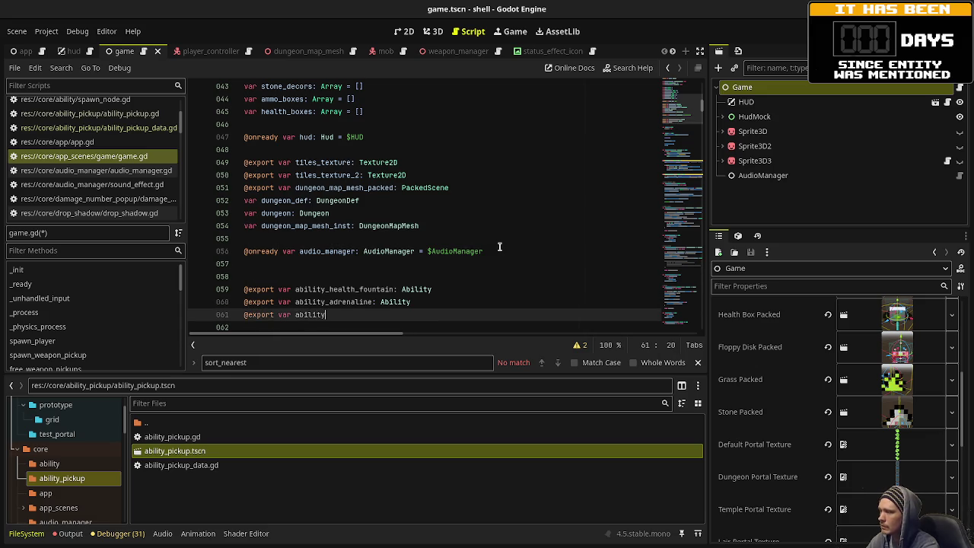
{"action": "type", "text": "_s"}
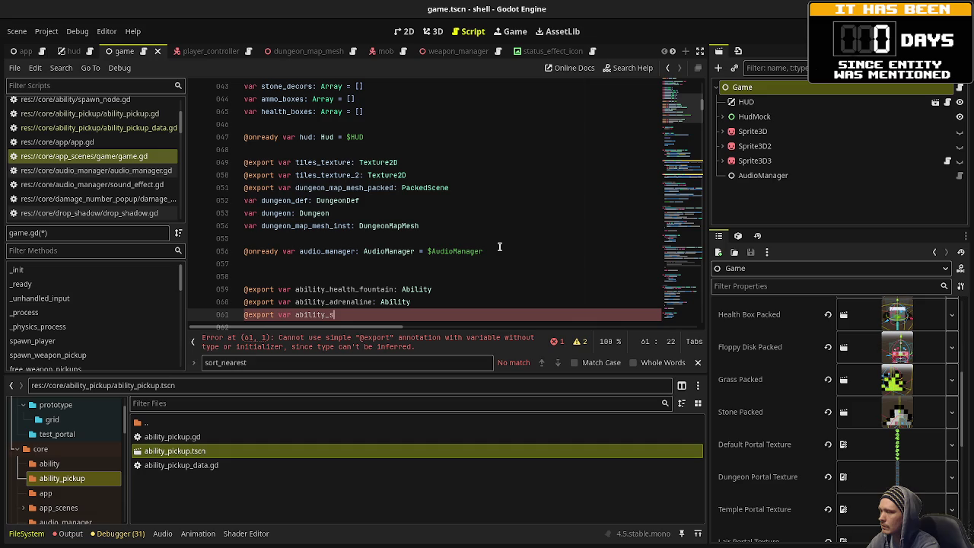
{"action": "type", "text": "hield: Ability"}
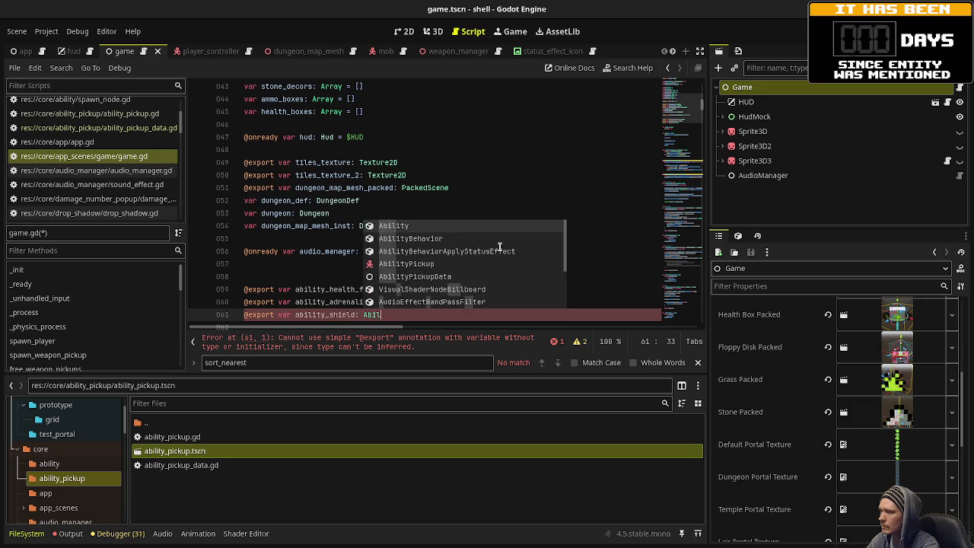
{"action": "key", "text": "ctrl+s"}
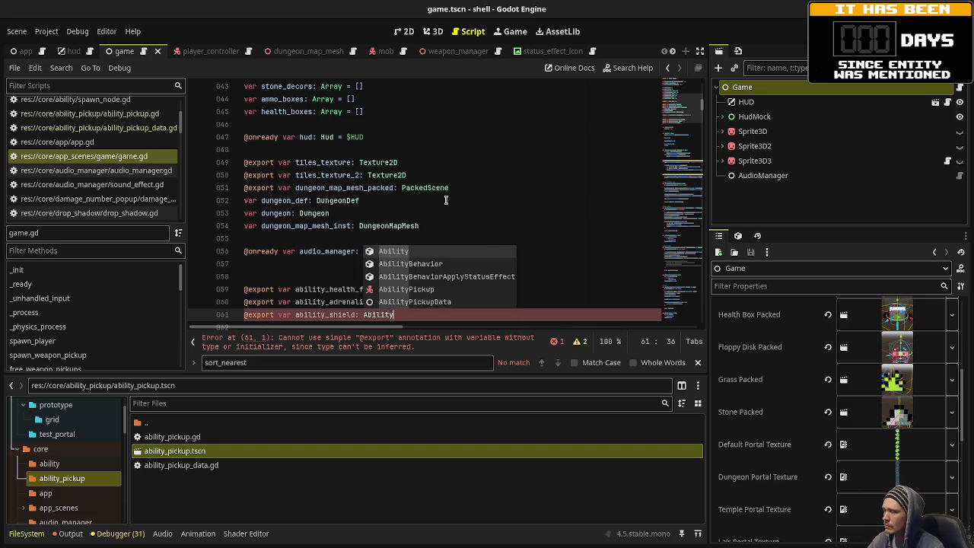
{"action": "left_click", "coordinate": [452, 201]}
{"action": "scroll", "coordinate": [452, 197], "scroll_direction": "down", "scroll_amount": 7}
Comment out the mob_type and add_mob debug lines under ui_accept and collapse the side docks.
{"action": "scroll", "coordinate": [452, 197], "scroll_direction": "down", "scroll_amount": 14}
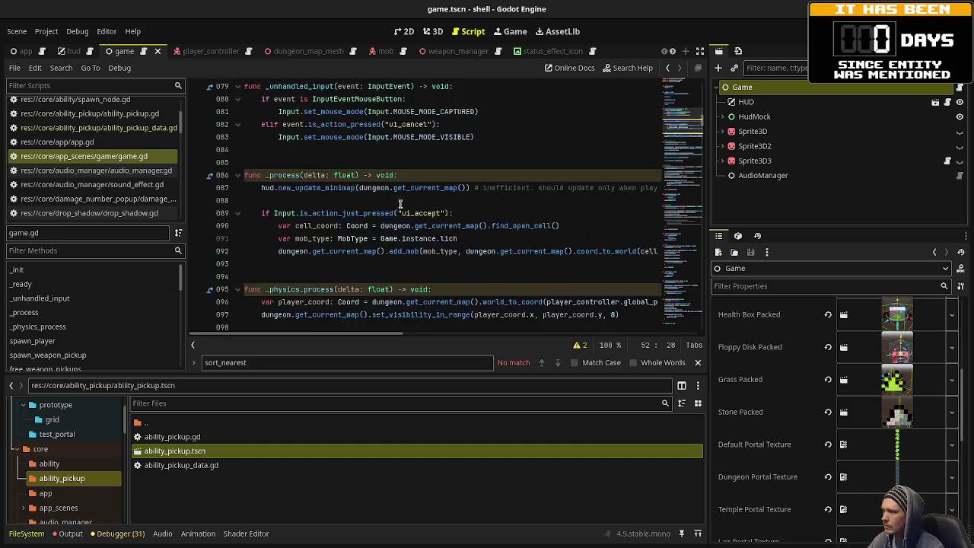
{"action": "scroll", "coordinate": [398, 209], "scroll_direction": "down", "scroll_amount": 9}
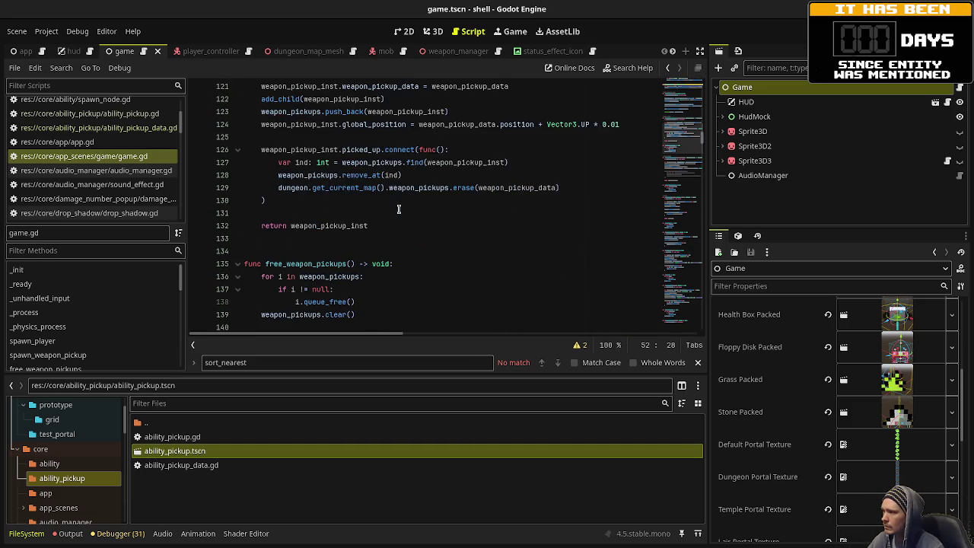
{"action": "scroll", "coordinate": [398, 208], "scroll_direction": "up", "scroll_amount": 20}
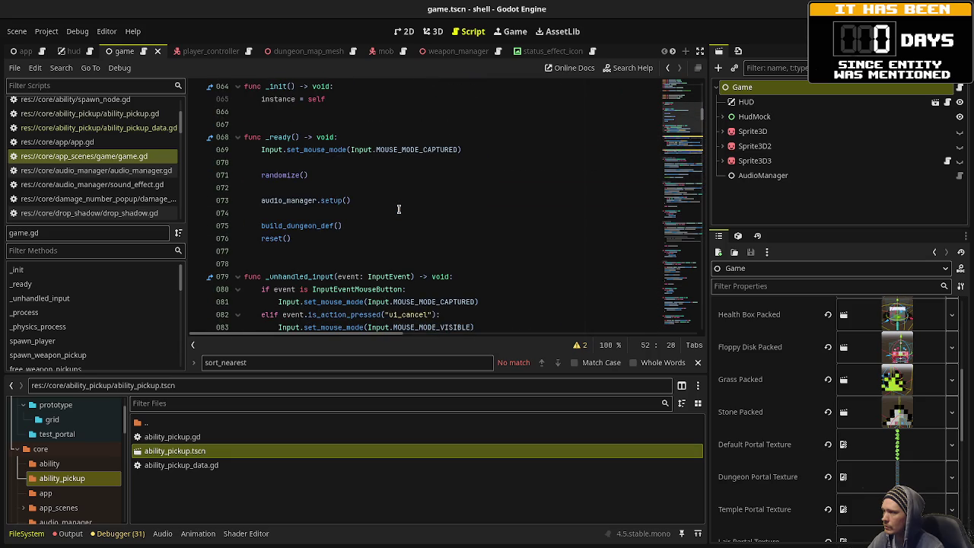
{"action": "scroll", "coordinate": [398, 208], "scroll_direction": "down", "scroll_amount": 6}
{"action": "scroll", "coordinate": [398, 208], "scroll_direction": "up", "scroll_amount": 1}
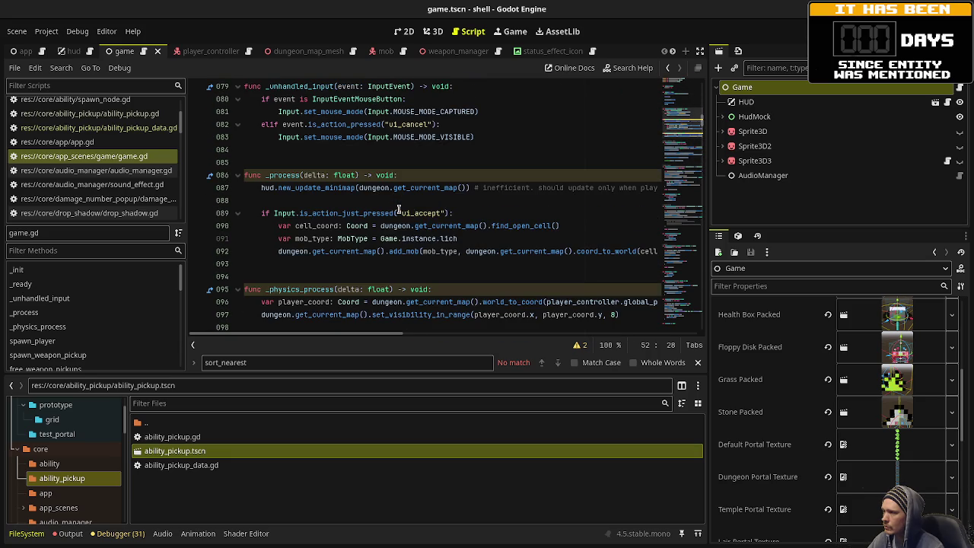
{"action": "mouse_move", "coordinate": [362, 251]}
{"action": "left_click_drag", "start_coordinate": [279, 226], "coordinate": [307, 251]}
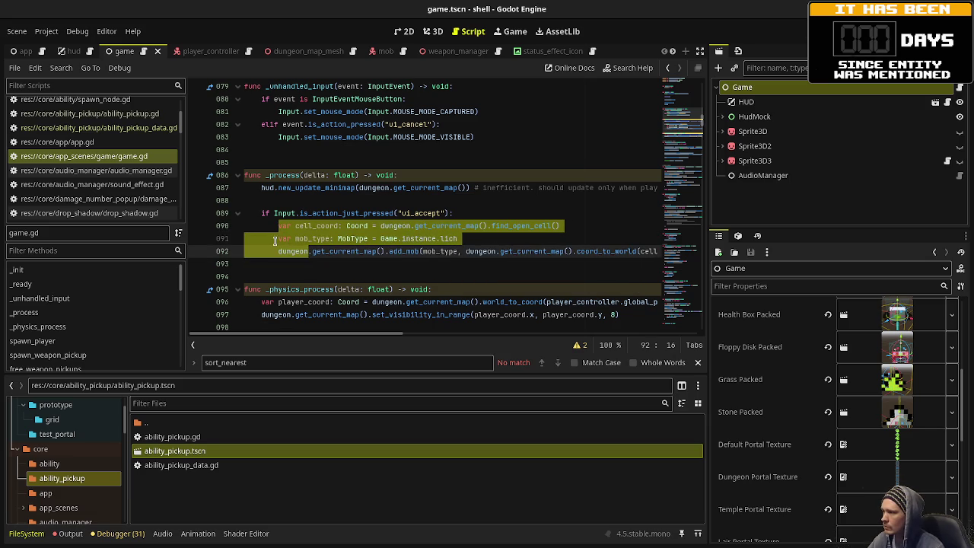
{"action": "left_click", "coordinate": [279, 240]}
{"action": "left_click_drag", "start_coordinate": [275, 238], "coordinate": [293, 251]}
{"action": "key", "text": "ctrl+k"}
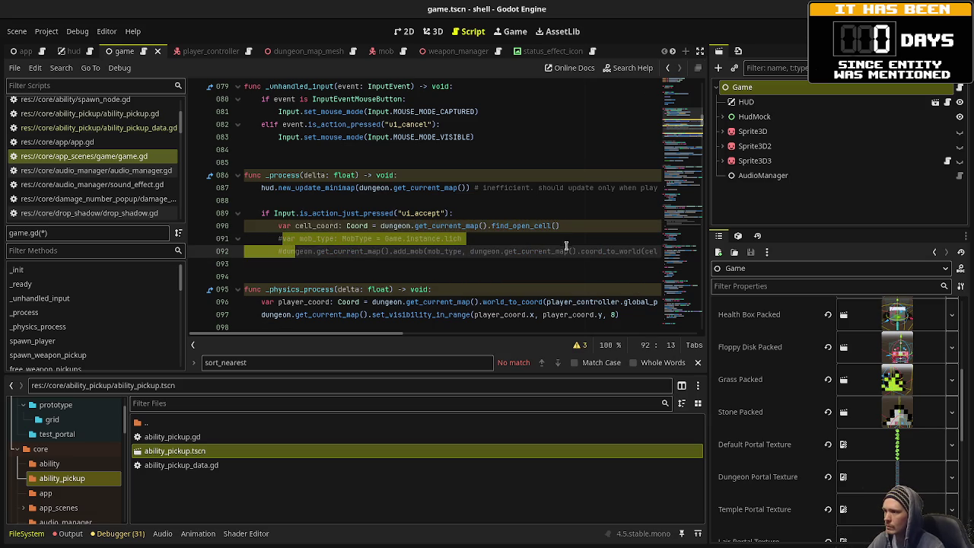
{"action": "left_click", "coordinate": [700, 51]}
{"action": "left_click", "coordinate": [730, 251]}
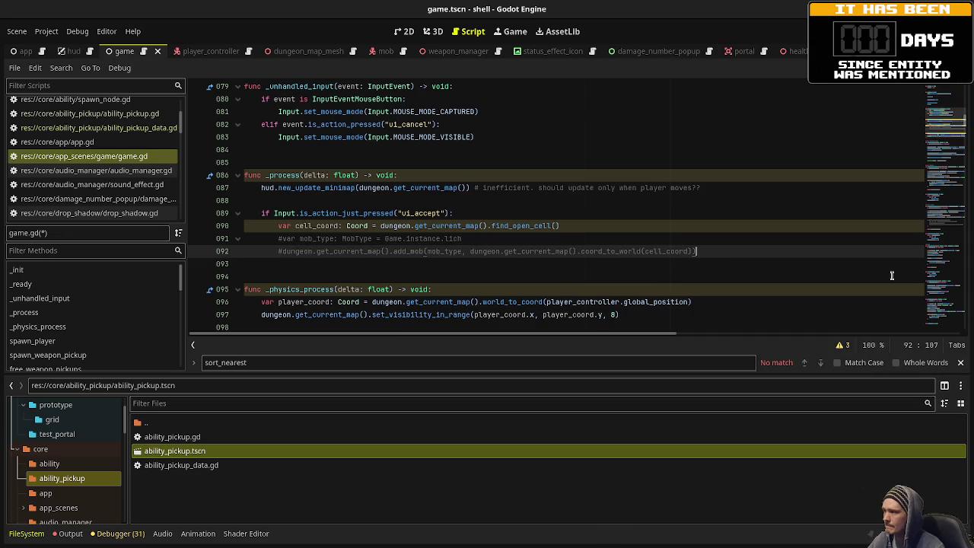
Add an add_ability_pickup(ability_adrenaline, ...coord_to_world(cell_coord)) call under ui_accept and save.
{"action": "key", "text": "Return"}
{"action": "type", "text": "du"}
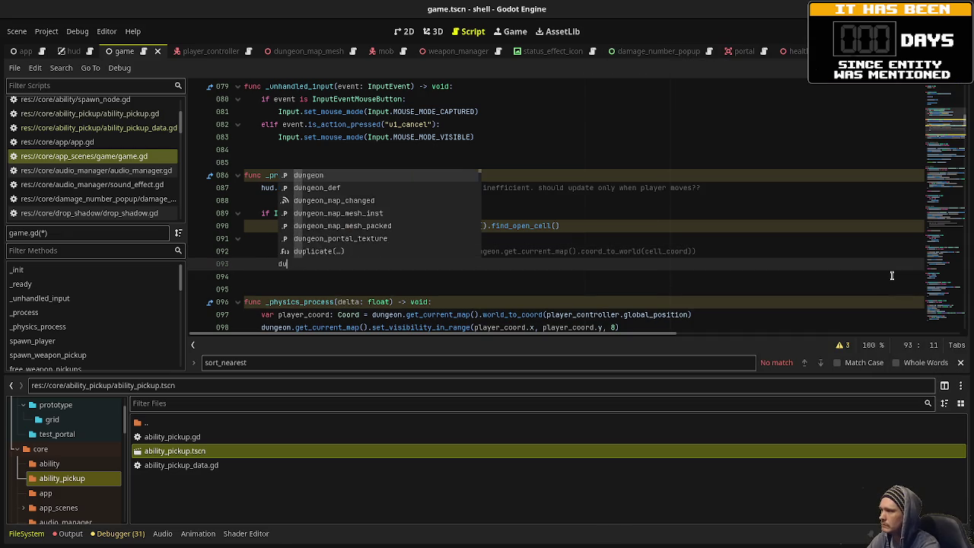
{"action": "type", "text": "ngeon.get_current_m"}
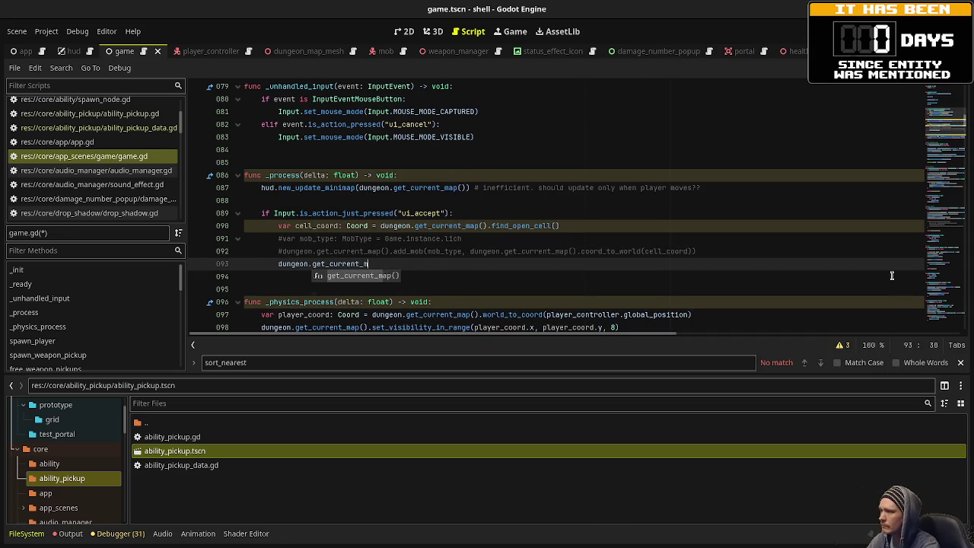
{"action": "key", "text": "Return"}
{"action": "type", "text": ".add_a"}
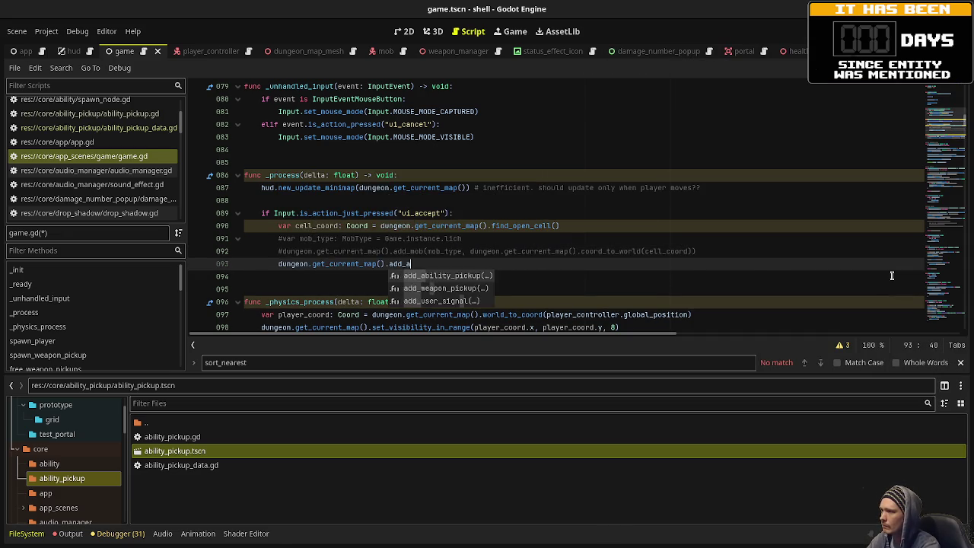
{"action": "key", "text": "Return"}
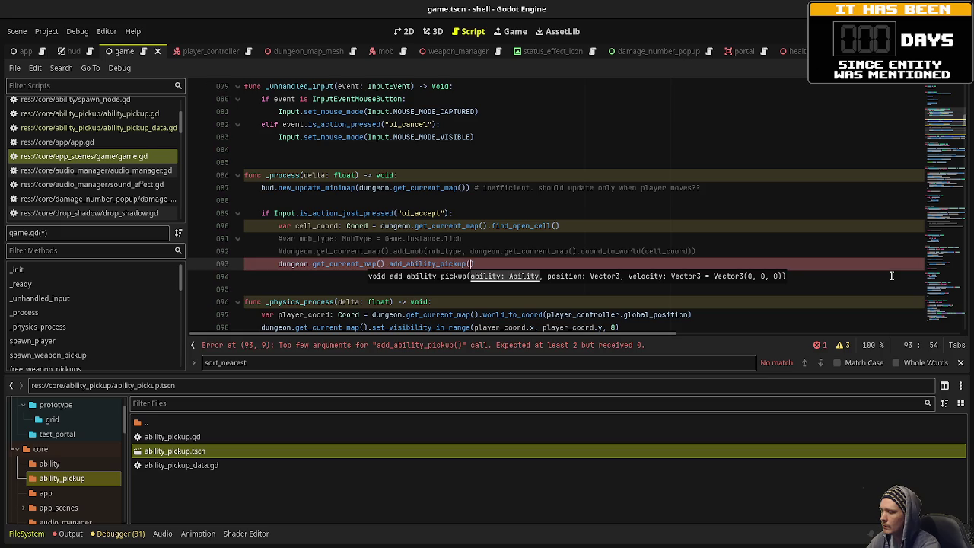
{"action": "type", "text": "bility_shie"}
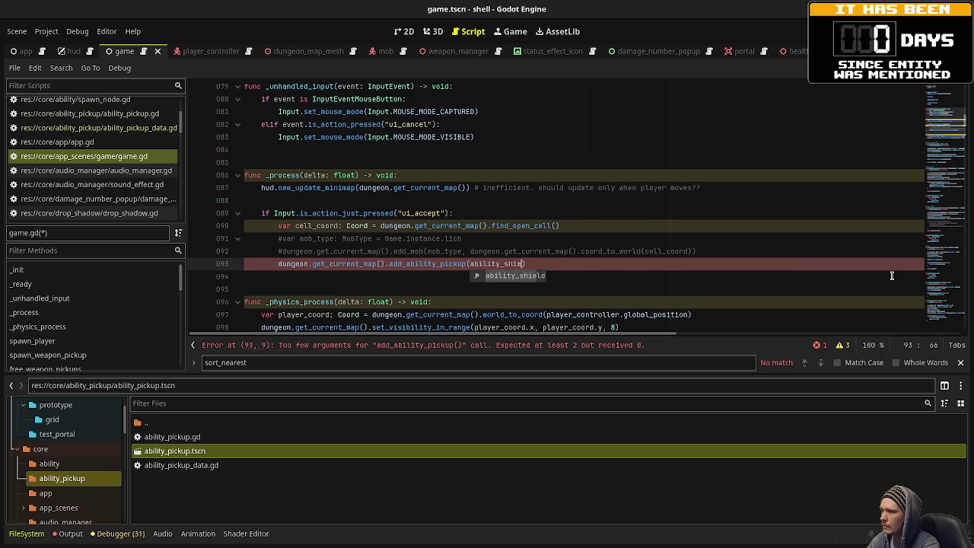
{"action": "type", "text": "ld"}
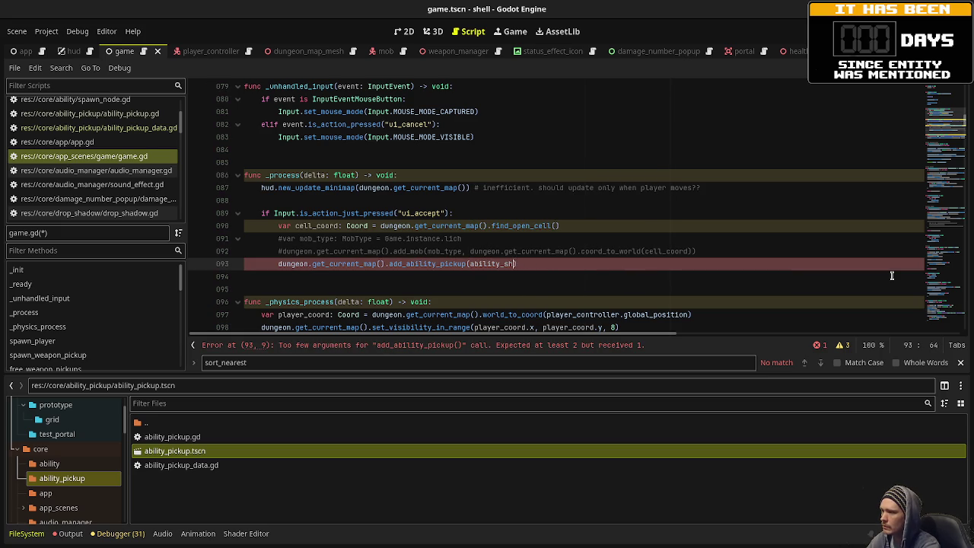
{"action": "type", "text": "dr"}
{"action": "type", "text": "naline"}
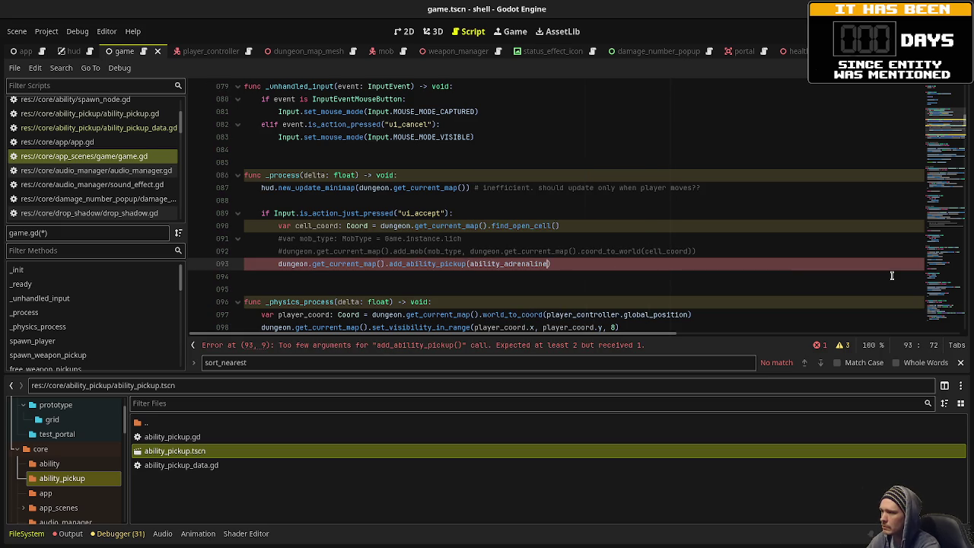
{"action": "type", "text": ", "}
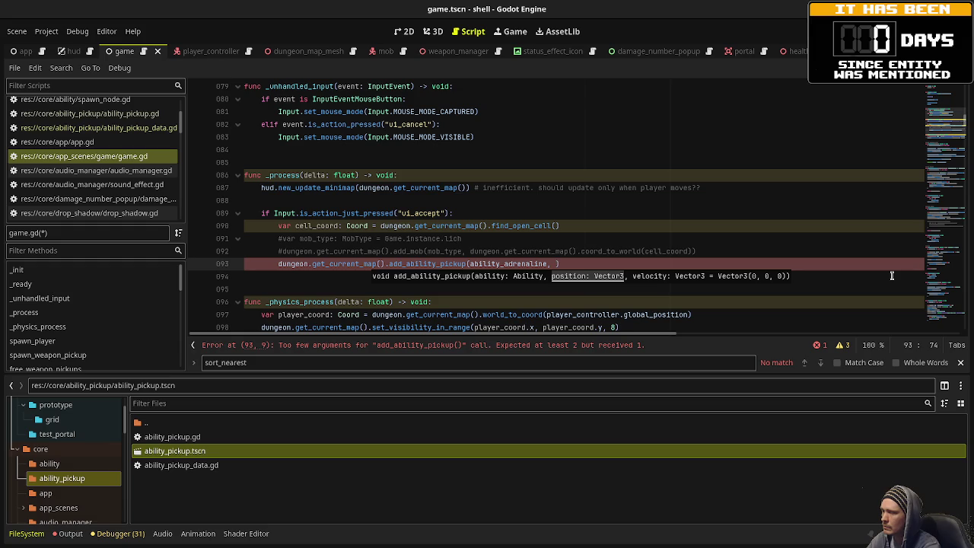
{"action": "type", "text": "ungeon.get_curr"}
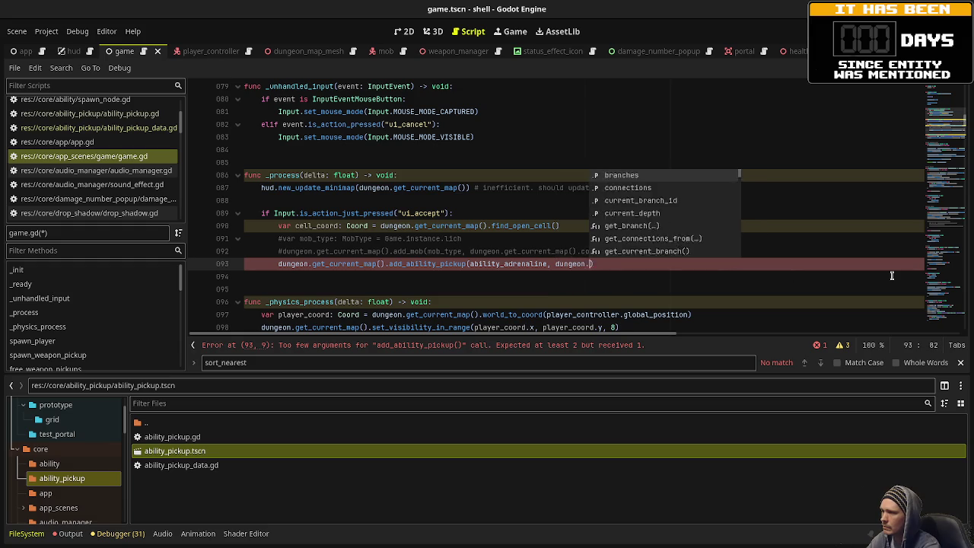
{"action": "type", "text": "ent_map"}
{"action": "key", "text": "Return"}
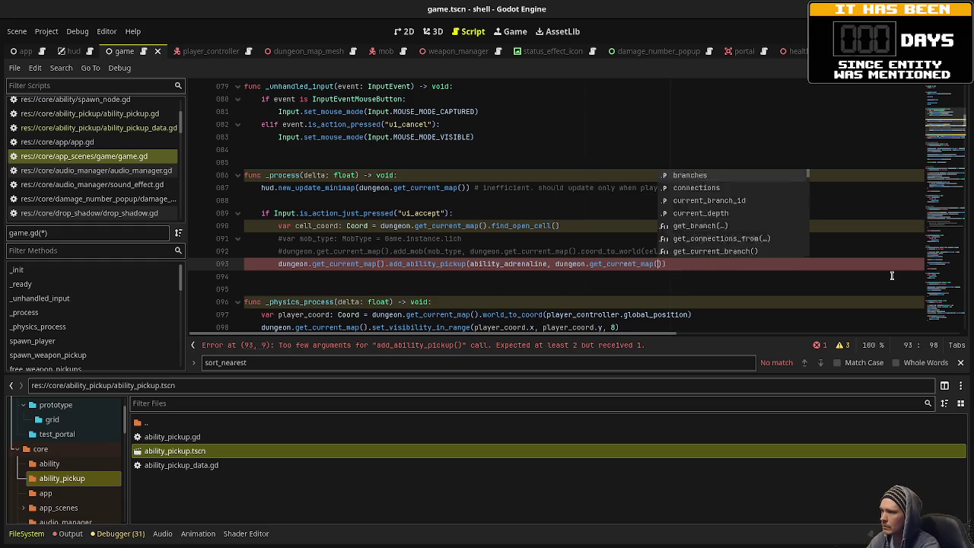
{"action": "type", "text": ".coord_to_worl"}
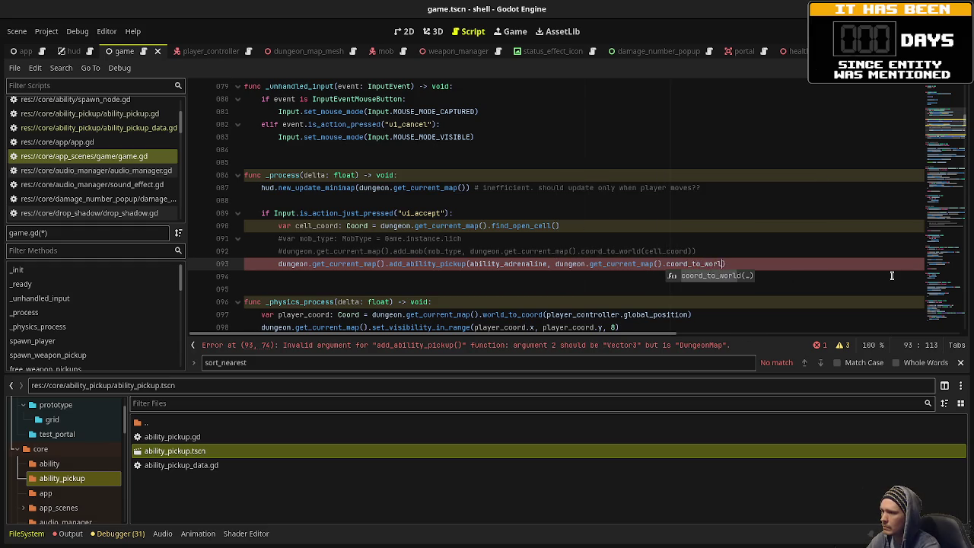
{"action": "key", "text": "Return"}
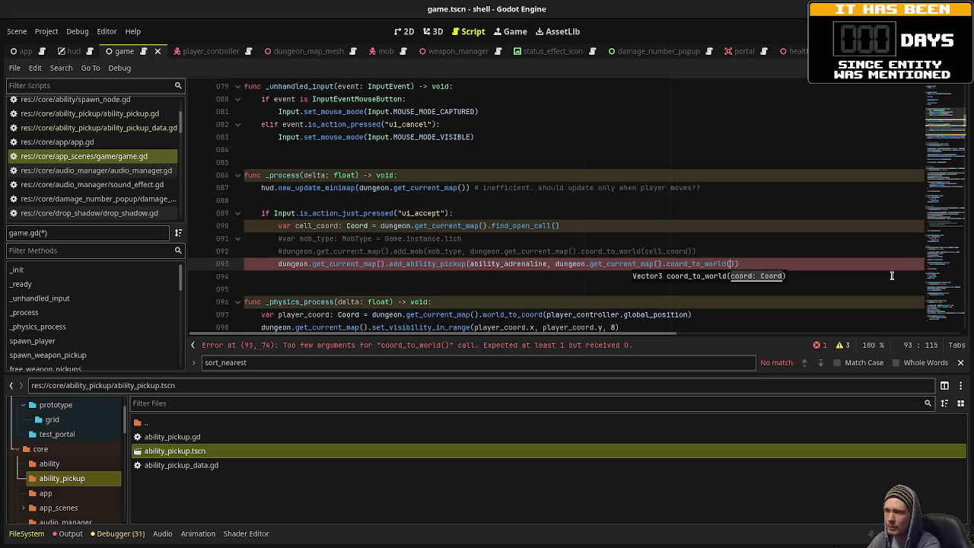
{"action": "type", "text": "cell_co"}
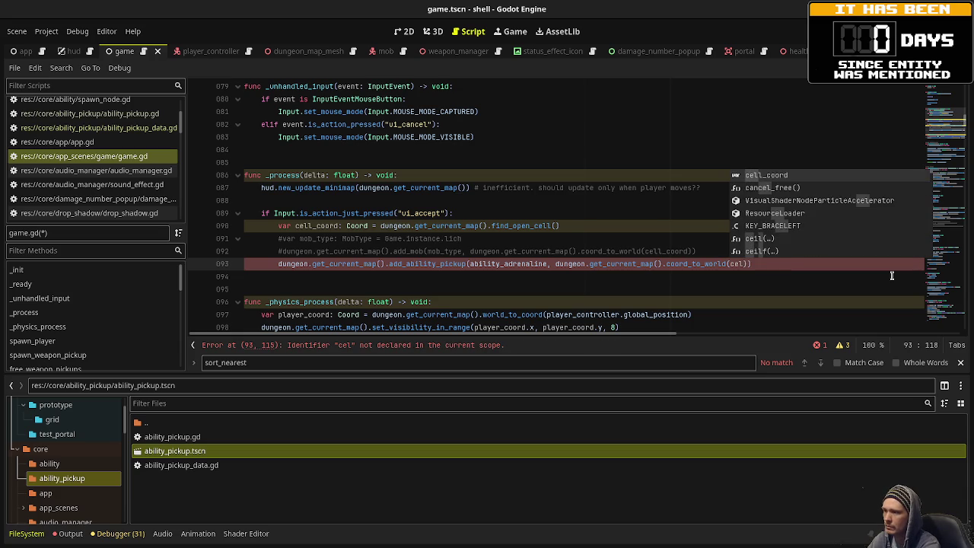
{"action": "key", "text": "Return"}
{"action": "type", "text": "))"}
{"action": "key", "text": "ctrl+s"}
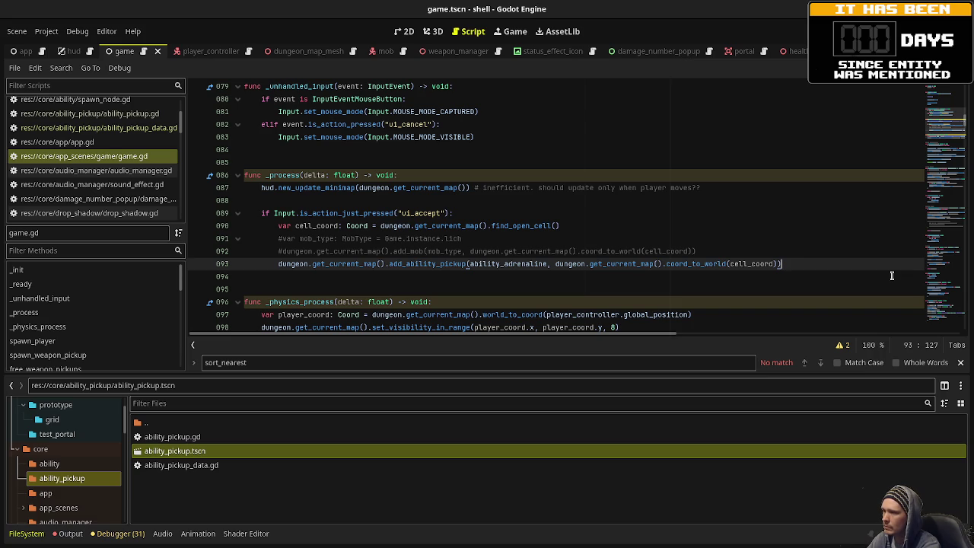
Replace the position argument with player_controller.global_position, comment out the cell_coord line, and save.
{"action": "key", "text": "ctrl+shift+Left"}
{"action": "key", "text": "ctrl+shift+Left"}
{"action": "key", "text": "ctrl+shift+Left"}
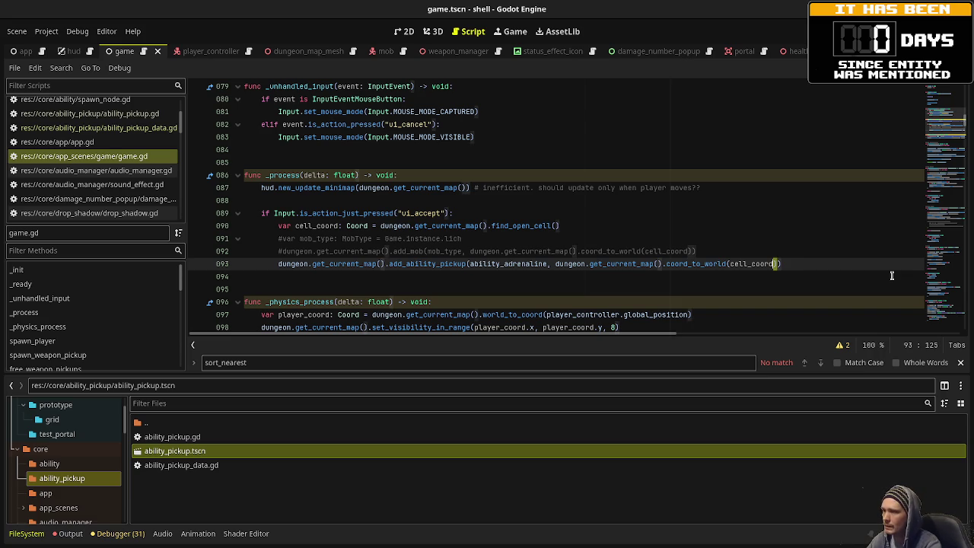
{"action": "key", "text": "ctrl+shift+Left"}
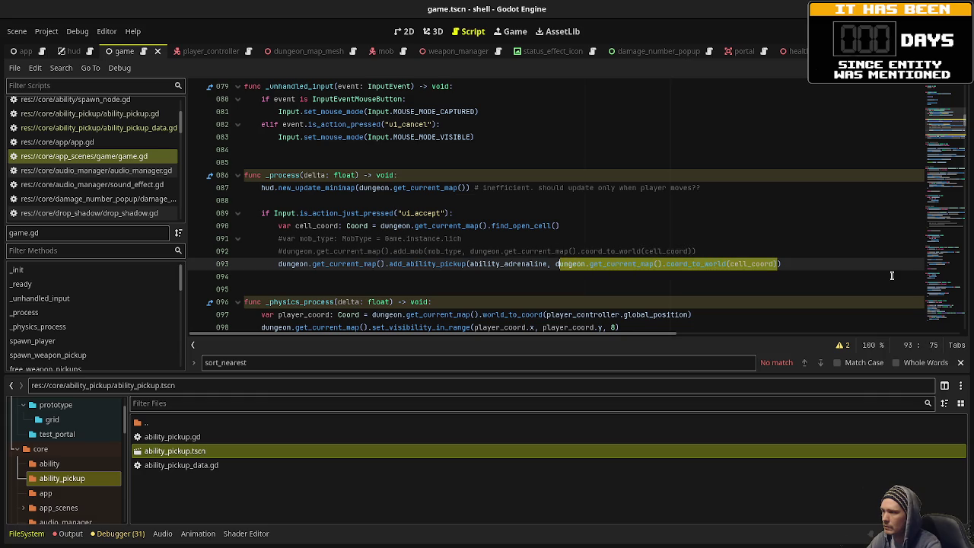
{"action": "type", "text": "player_controller"}
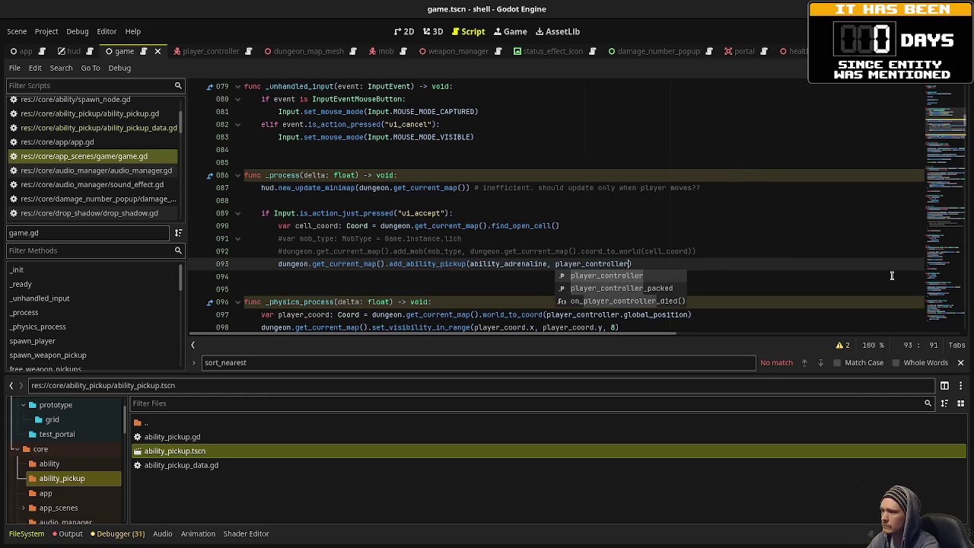
{"action": "type", "text": ".global_"}
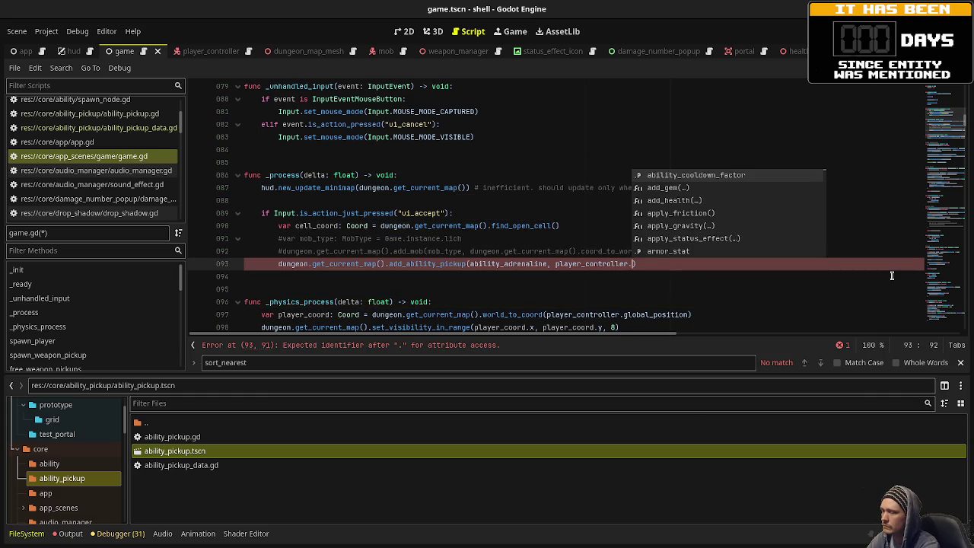
{"action": "type", "text": "position"}
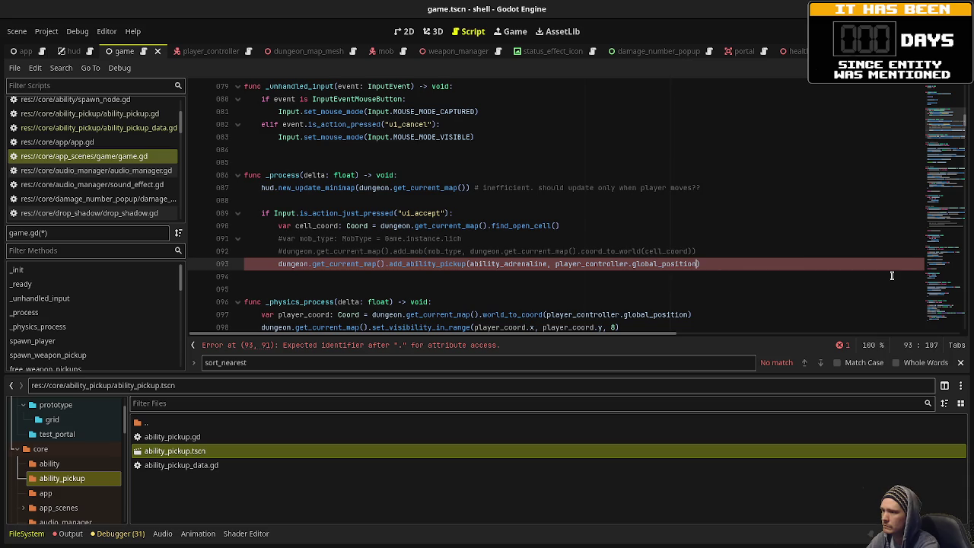
{"action": "left_click", "coordinate": [279, 226]}
{"action": "key", "text": "ctrl+k"}
{"action": "key", "text": "ctrl+s"}
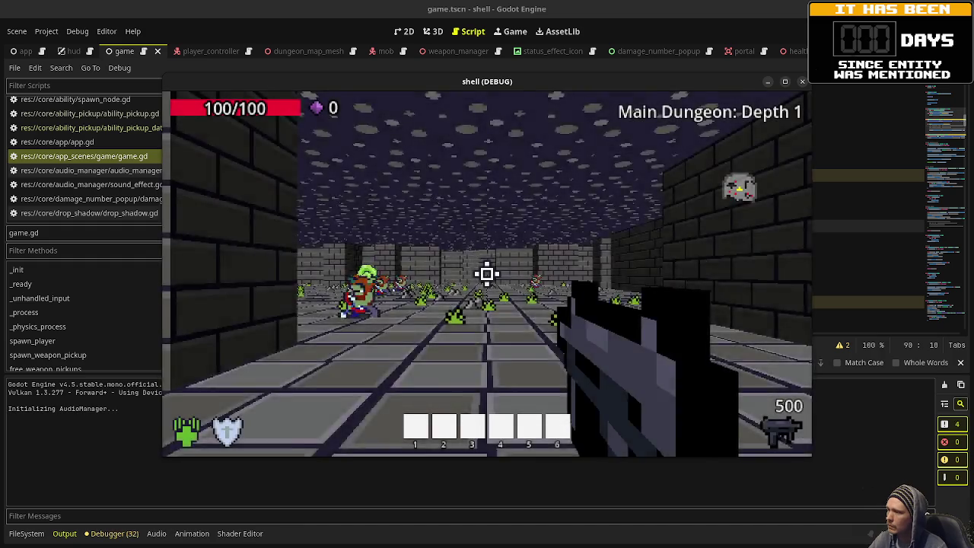
Play the dungeon, shooting and walking forward, until the debugger halts at game.gd line 148.
{"action": "left_click_drag", "start_coordinate": [487, 274], "coordinate": [487, 274]}
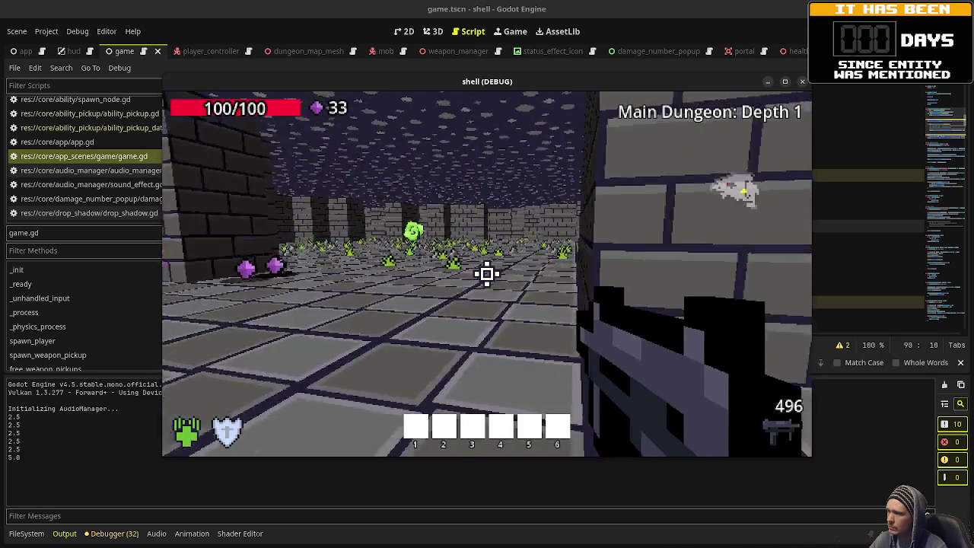
{"action": "key", "text": "w"}
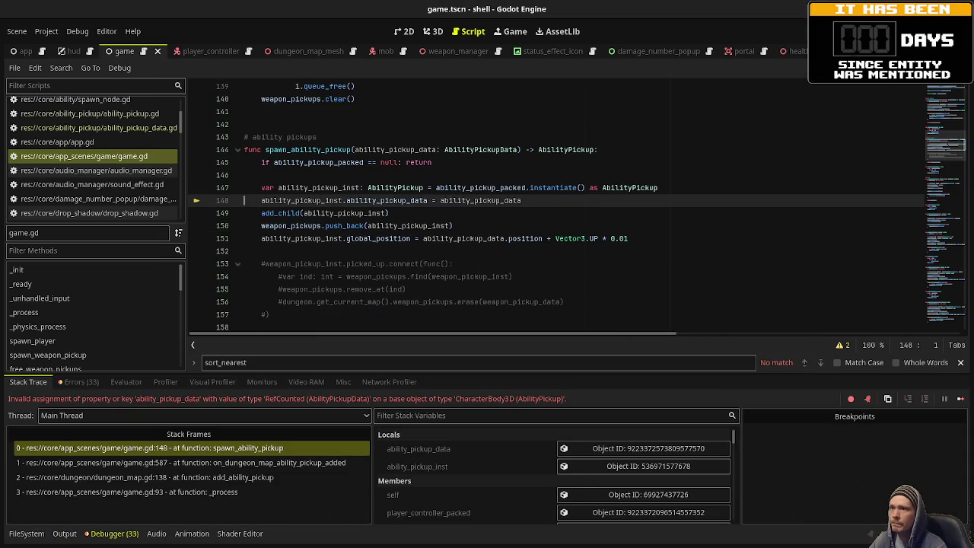
Restore the side docks, select the Game node, and browse FileSystem to res://data/abilities.
{"action": "key", "text": "ctrl+shift+F11"}
{"action": "left_click", "coordinate": [741, 87]}
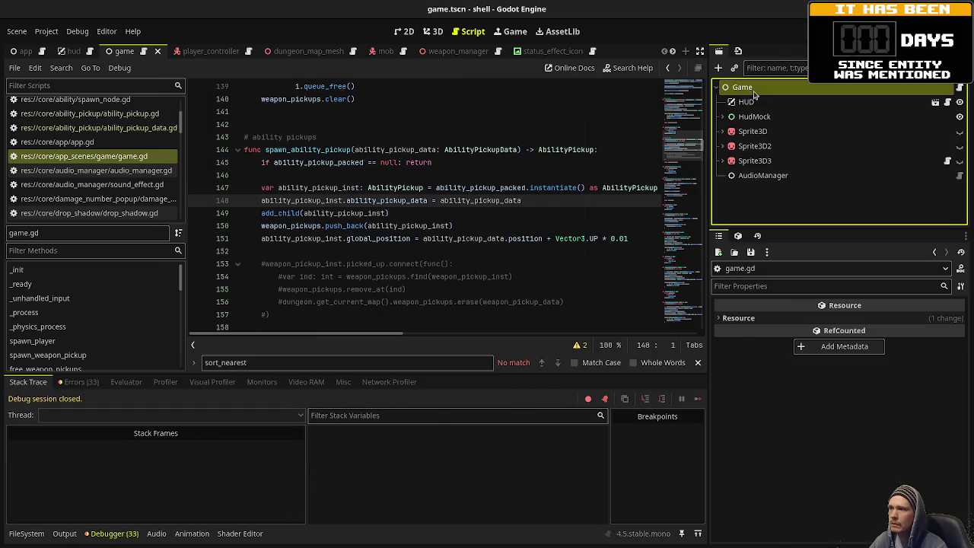
{"action": "scroll", "coordinate": [808, 399], "scroll_direction": "down", "scroll_amount": 5}
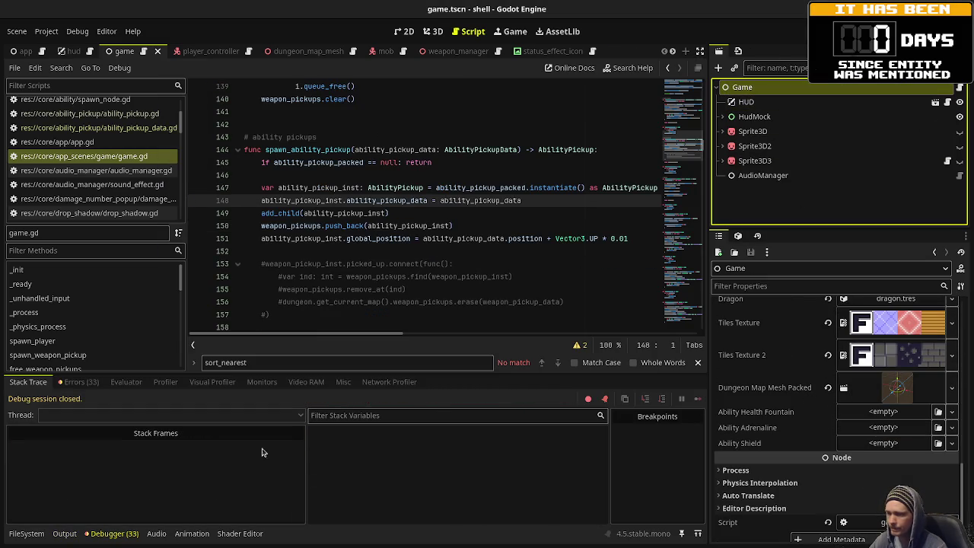
{"action": "left_click", "coordinate": [29, 533]}
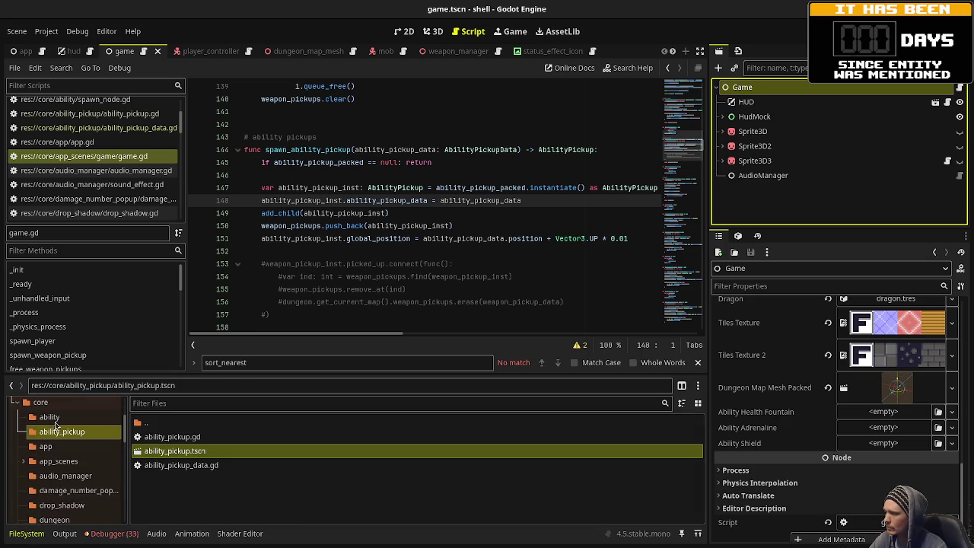
{"action": "left_click", "coordinate": [50, 417]}
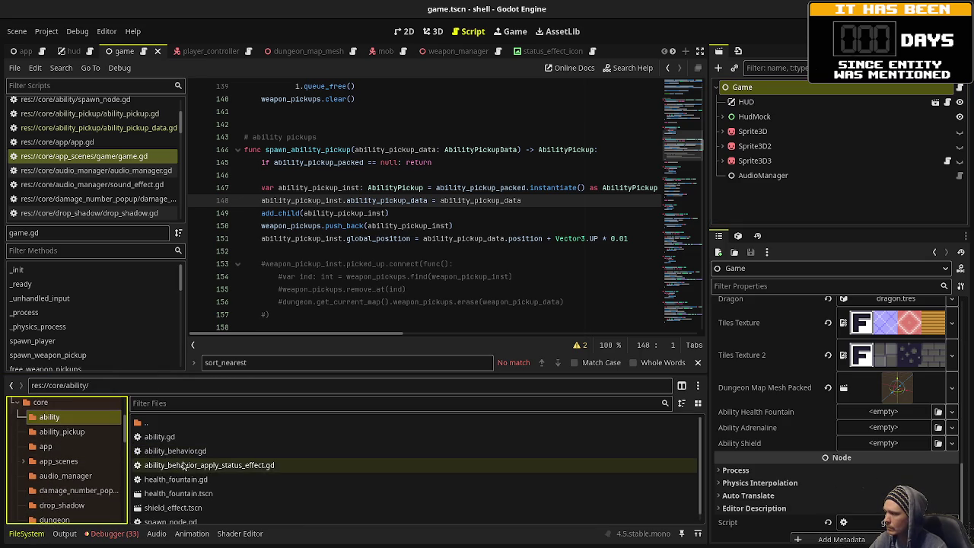
{"action": "scroll", "coordinate": [241, 462], "scroll_direction": "down", "scroll_amount": 1}
{"action": "scroll", "coordinate": [65, 455], "scroll_direction": "down", "scroll_amount": 10}
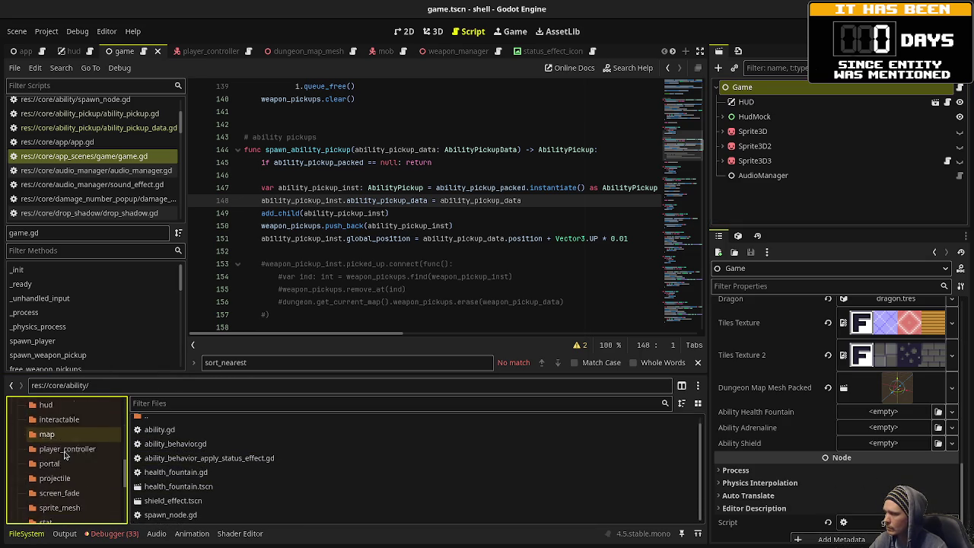
{"action": "scroll", "coordinate": [64, 455], "scroll_direction": "down", "scroll_amount": 2}
{"action": "left_click", "coordinate": [52, 453]}
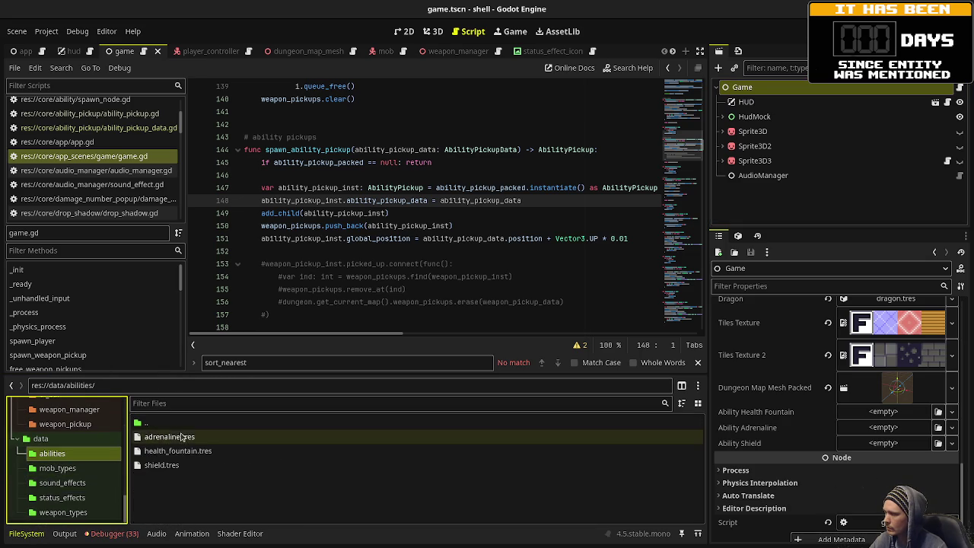
Assign health_fountain.tres, adrenaline.tres and shield.tres to the three ability fields and relaunch.
{"action": "left_click_drag", "start_coordinate": [164, 451], "coordinate": [886, 411]}
{"action": "mouse_move", "coordinate": [169, 437]}
{"action": "left_mouse_down"}
{"action": "mouse_move", "coordinate": [776, 446]}
{"action": "mouse_move", "coordinate": [877, 427]}
{"action": "left_mouse_up"}
{"action": "left_click_drag", "start_coordinate": [162, 465], "coordinate": [898, 449]}
{"action": "key", "text": "F5"}
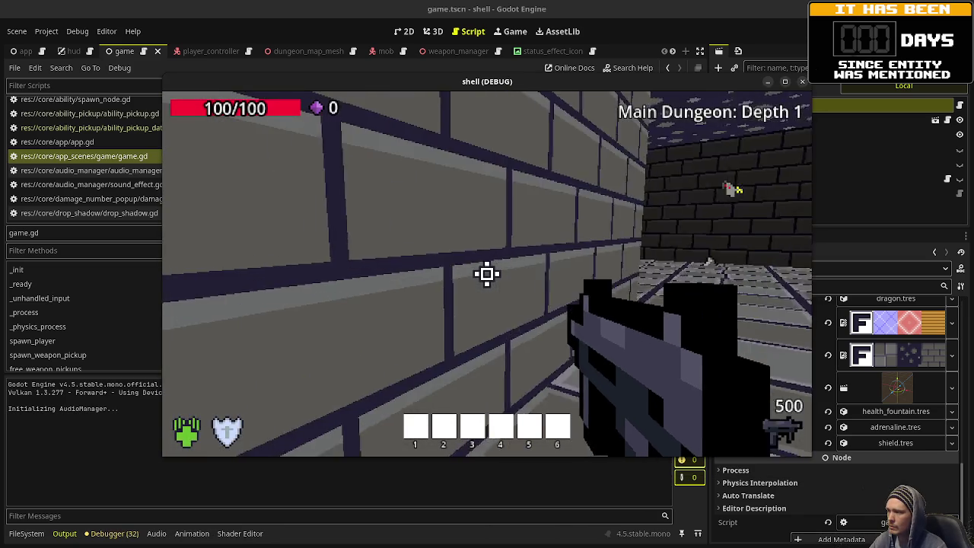
Shoot enemies and collect the green pickup until the line-148 ability_pickup_data error recurs.
{"action": "left_click_drag", "start_coordinate": [487, 274], "coordinate": [487, 274]}
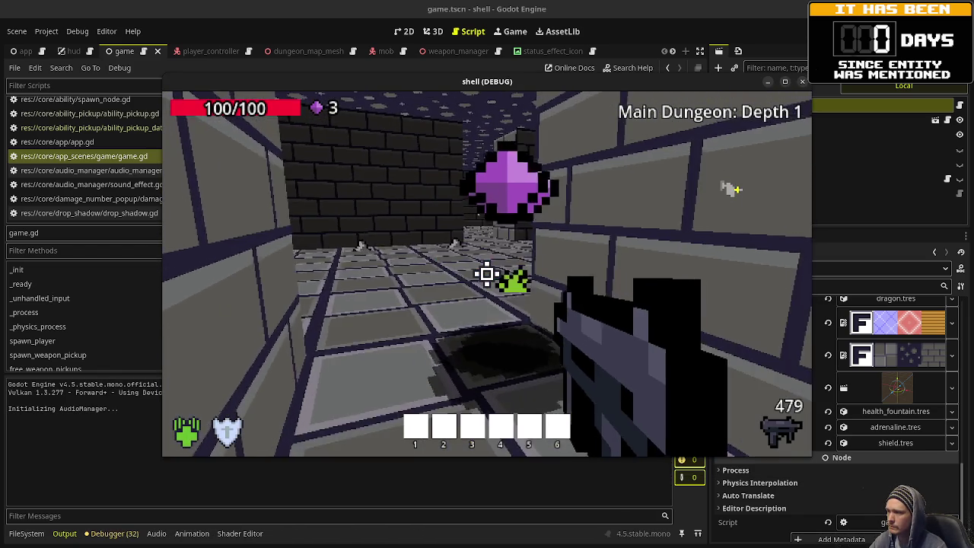
{"action": "key", "text": "w"}
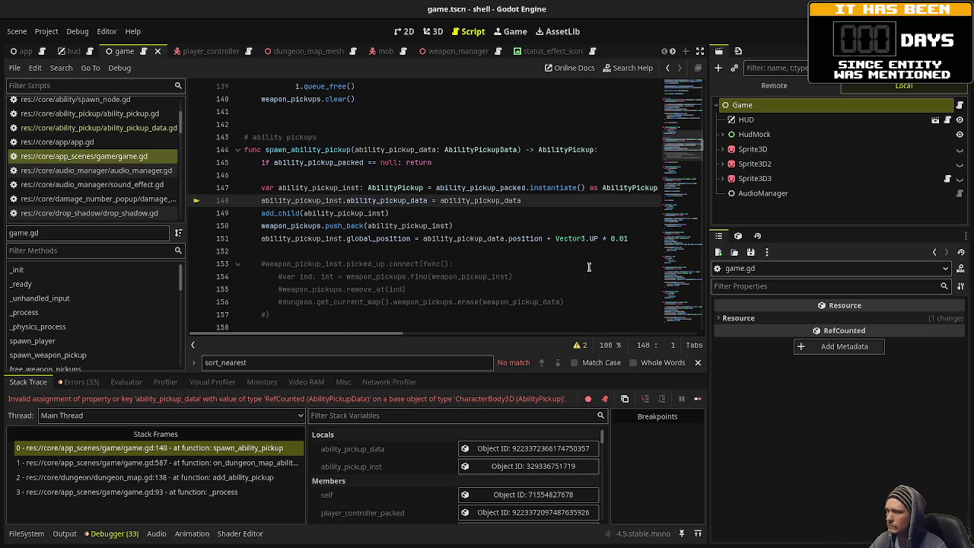
Jump from the add_ability_pickup call to its definition in game.gd.
{"action": "scroll", "coordinate": [588, 266], "scroll_direction": "up", "scroll_amount": 4}
{"action": "scroll", "coordinate": [589, 251], "scroll_direction": "up", "scroll_amount": 20}
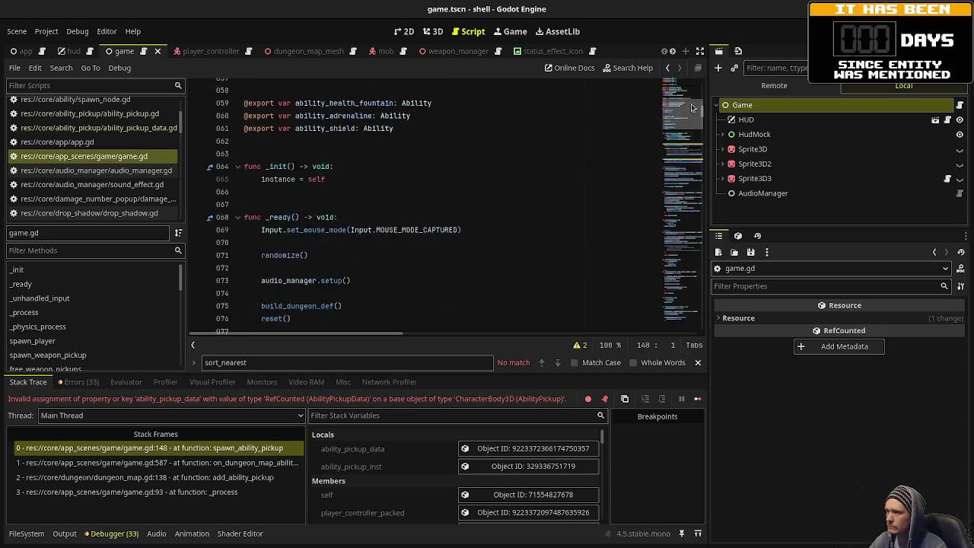
{"action": "scroll", "coordinate": [559, 163], "scroll_direction": "up", "scroll_amount": 3}
{"action": "scroll", "coordinate": [557, 164], "scroll_direction": "down", "scroll_amount": 11}
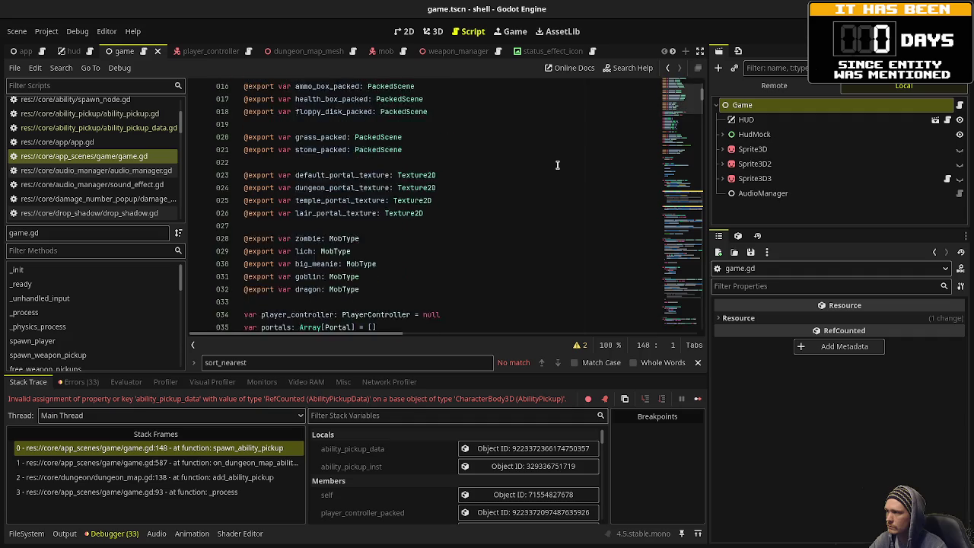
{"action": "scroll", "coordinate": [557, 164], "scroll_direction": "down", "scroll_amount": 3}
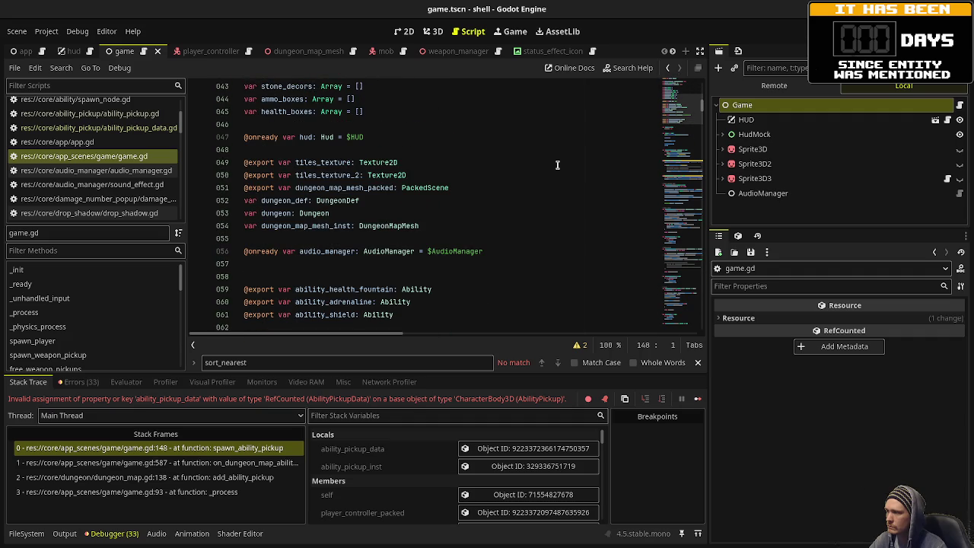
{"action": "scroll", "coordinate": [557, 165], "scroll_direction": "down", "scroll_amount": 2}
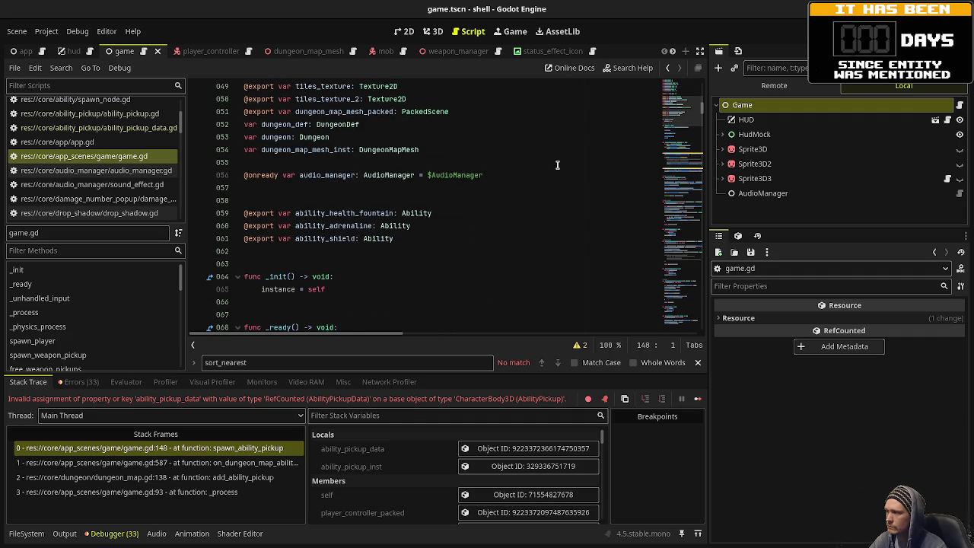
{"action": "scroll", "coordinate": [557, 164], "scroll_direction": "up", "scroll_amount": 5}
{"action": "scroll", "coordinate": [557, 164], "scroll_direction": "down", "scroll_amount": 14}
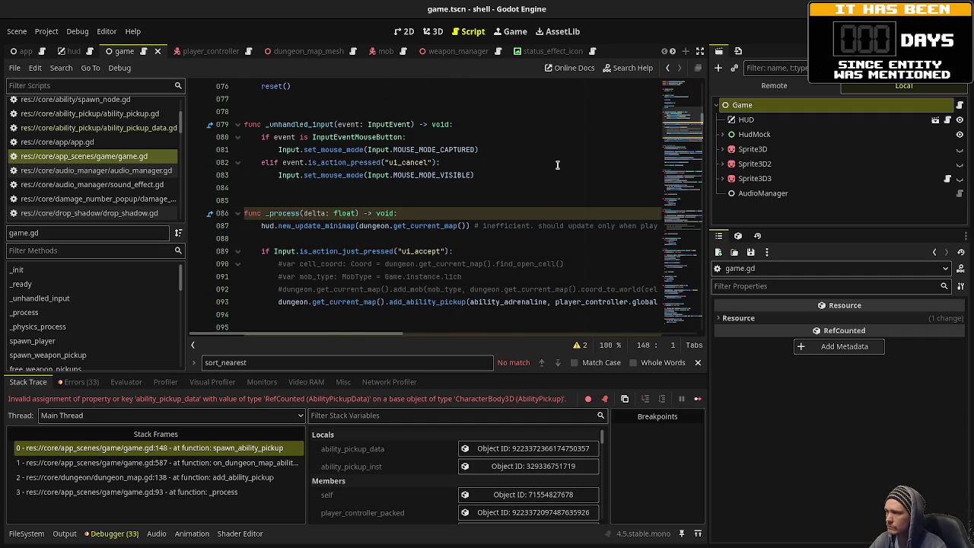
{"action": "scroll", "coordinate": [557, 165], "scroll_direction": "down", "scroll_amount": 1}
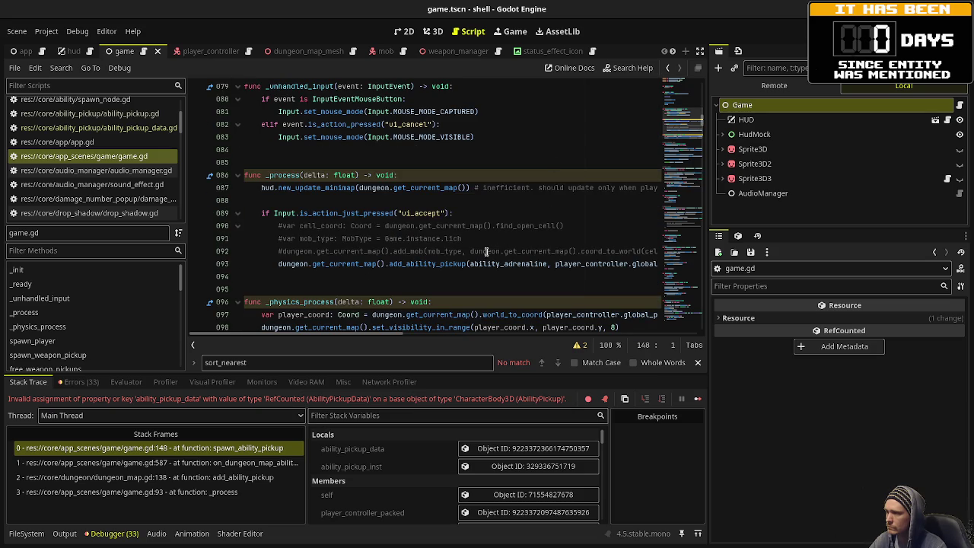
{"action": "mouse_move", "coordinate": [427, 264]}
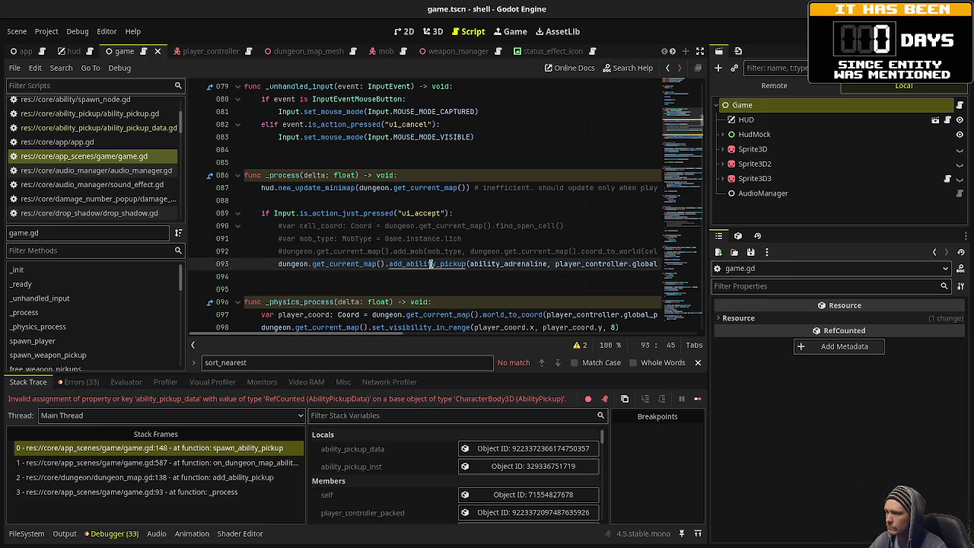
{"action": "left_click", "coordinate": [427, 264], "text": "ctrl"}
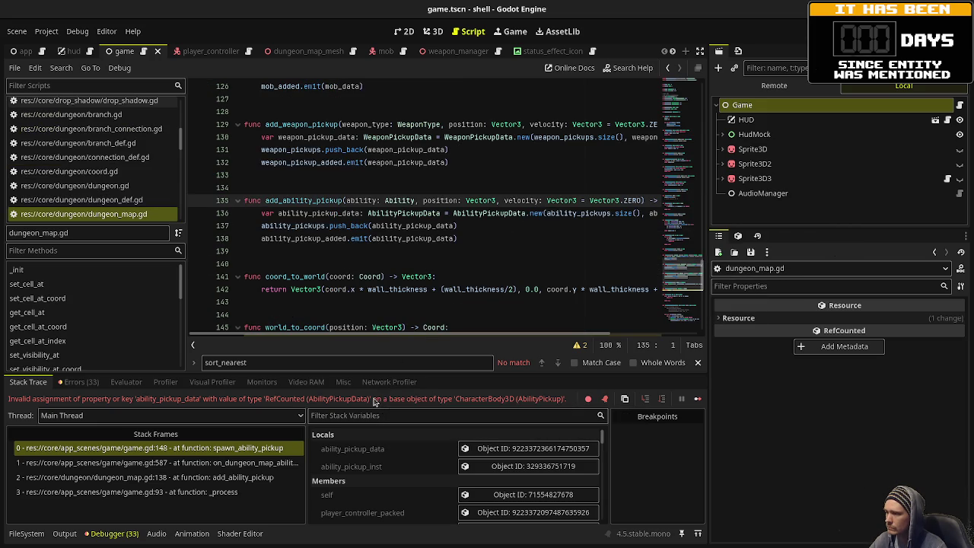
Return to failing line 148 via stack frame 0, then open the ability_pickup scene.
{"action": "left_click", "coordinate": [237, 447]}
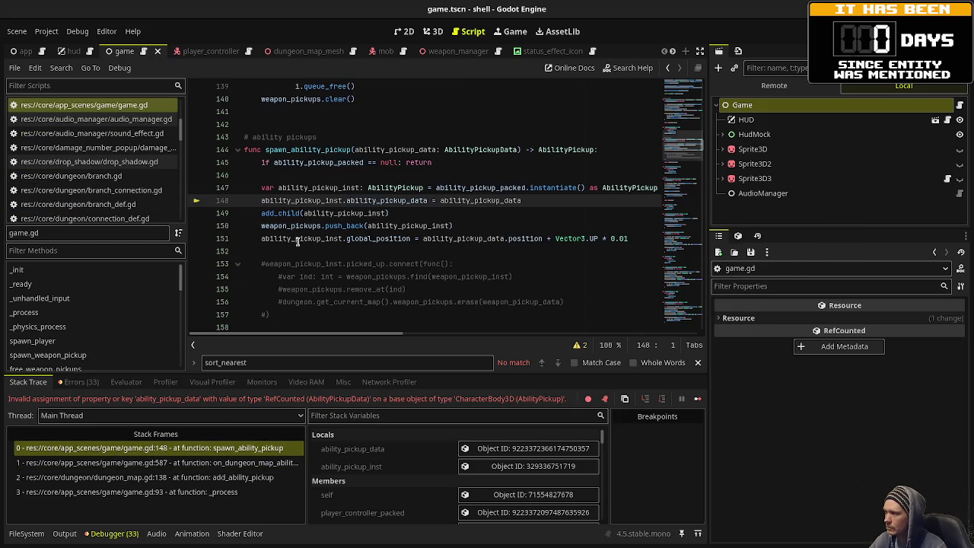
{"action": "mouse_move", "coordinate": [397, 200]}
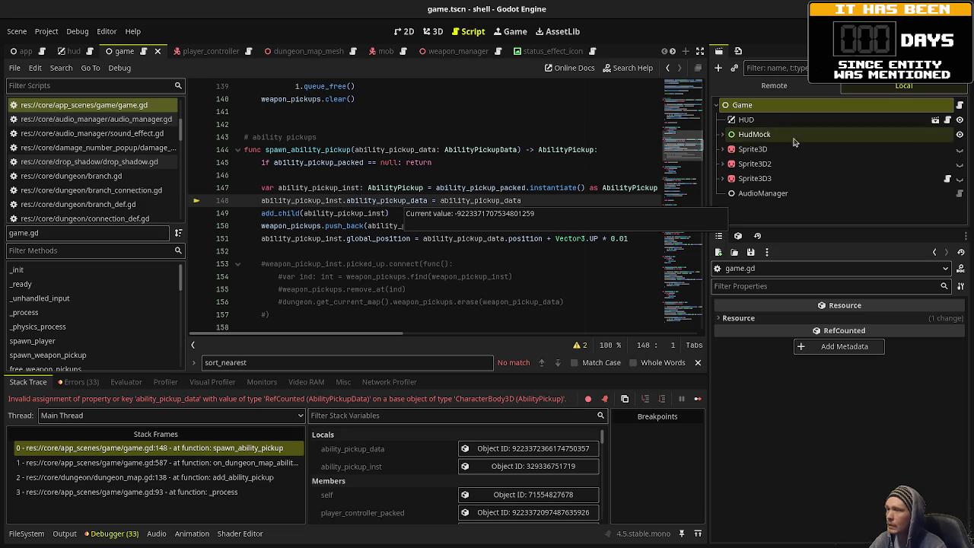
{"action": "scroll", "coordinate": [460, 50], "scroll_direction": "down", "scroll_amount": 5}
{"action": "left_click", "coordinate": [553, 52]}
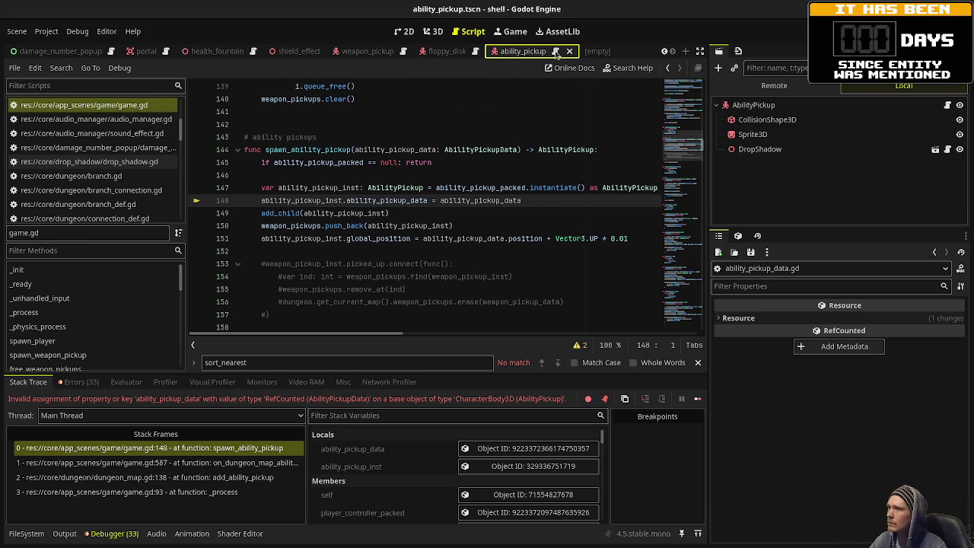
Open ability_pickup.gd, compare it with weapon_pickup.gd, and close the empty scene.
{"action": "left_click", "coordinate": [556, 52]}
{"action": "left_click", "coordinate": [402, 159]}
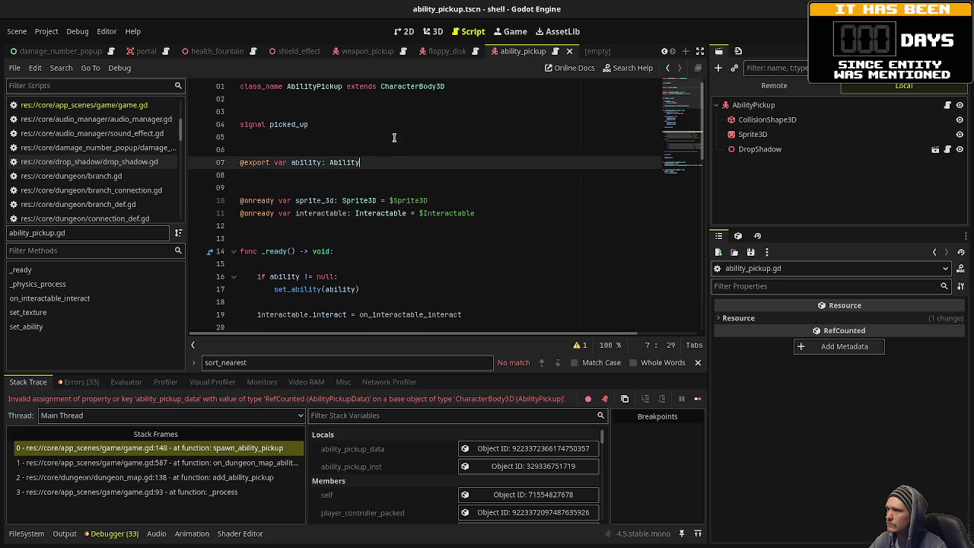
{"action": "left_click", "coordinate": [404, 51]}
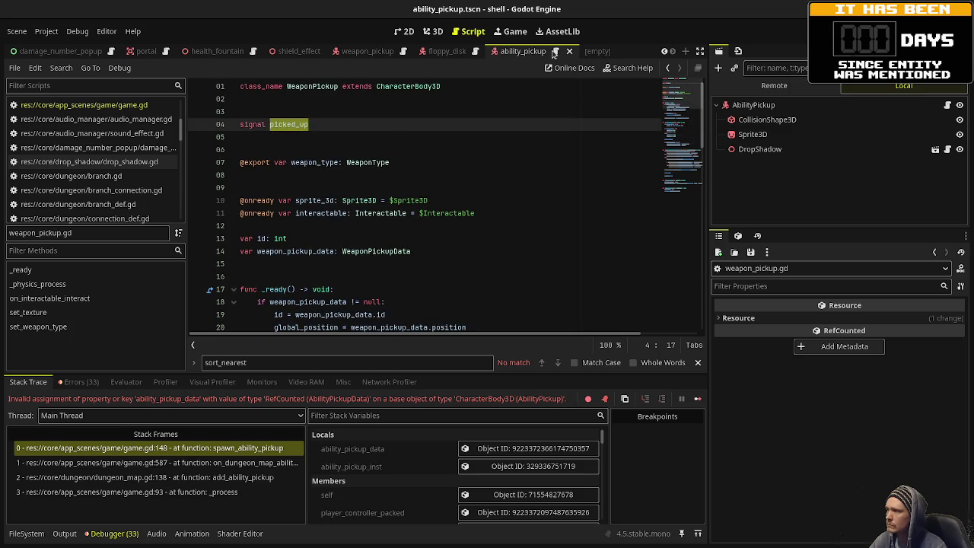
{"action": "left_click", "coordinate": [609, 51]}
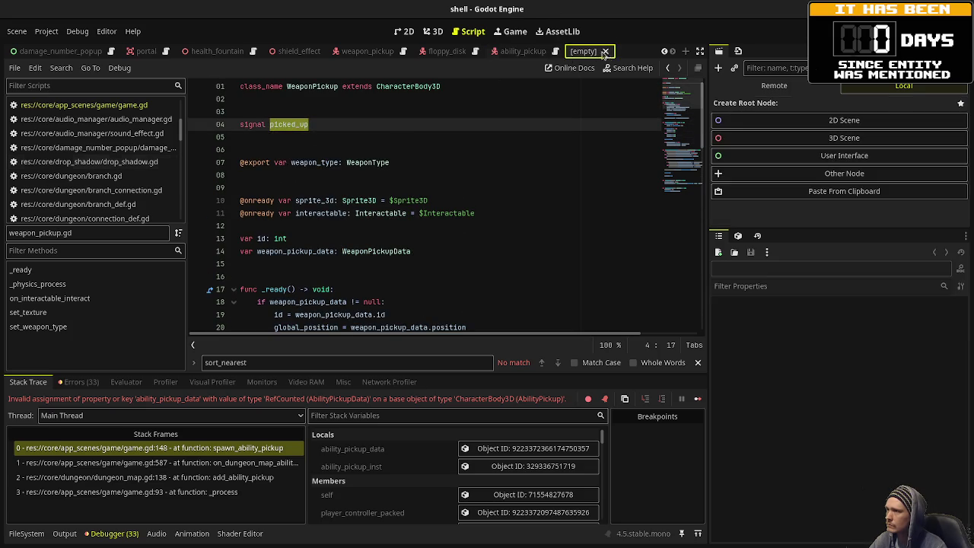
{"action": "left_click", "coordinate": [396, 161]}
Declare var ability_pickup_data: AbilityPickupData on line 8, save, and stop the game.
{"action": "key", "text": "Return"}
{"action": "type", "text": "var a"}
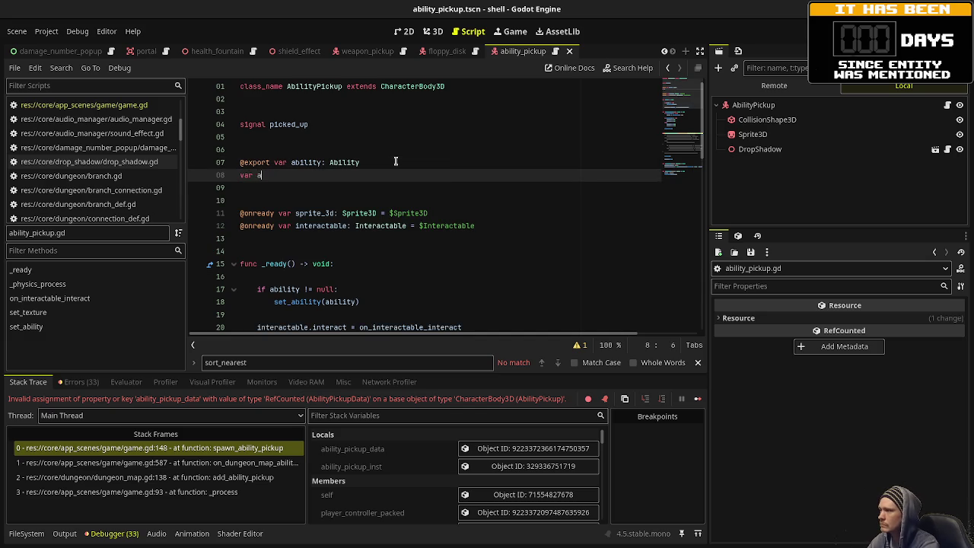
{"action": "type", "text": "bility_pickup"}
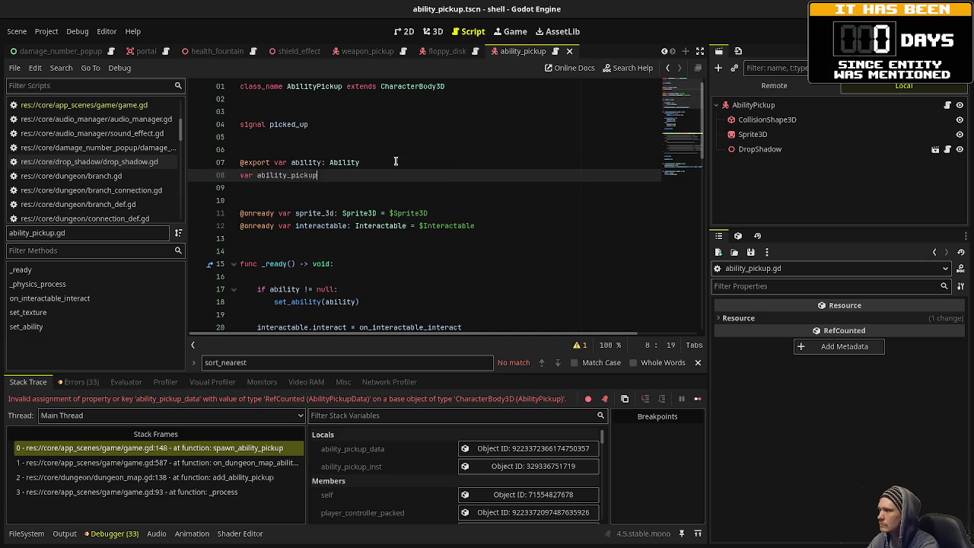
{"action": "type", "text": "_data: Ability_p"}
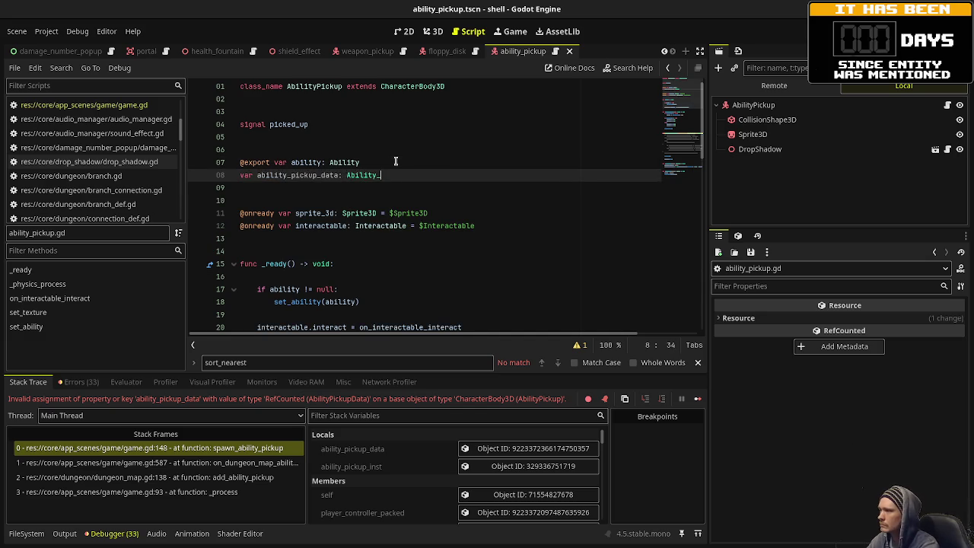
{"action": "key", "text": "BackSpace"}
{"action": "key", "text": "BackSpace"}
{"action": "type", "text": "Pick"}
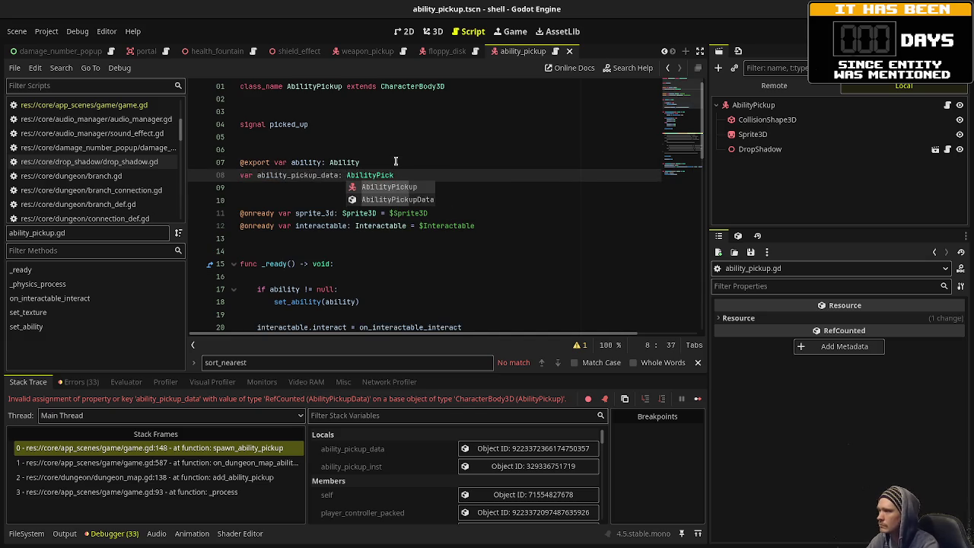
{"action": "key", "text": "Return"}
{"action": "key", "text": "ctrl+s"}
{"action": "key", "text": "F8"}
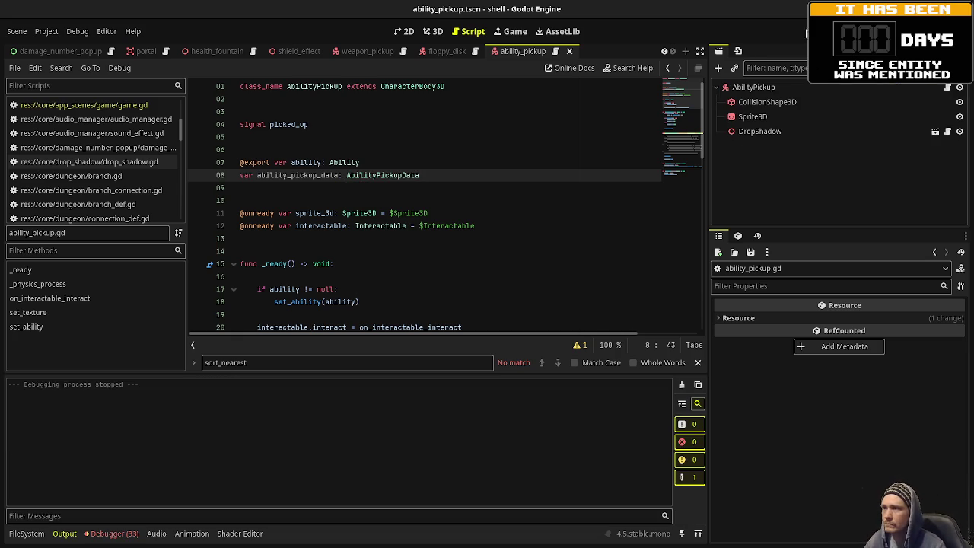
Run the project and shoot enemies until it breaks at ability_pickup.gd line 20.
{"action": "left_click", "coordinate": [820, 31]}
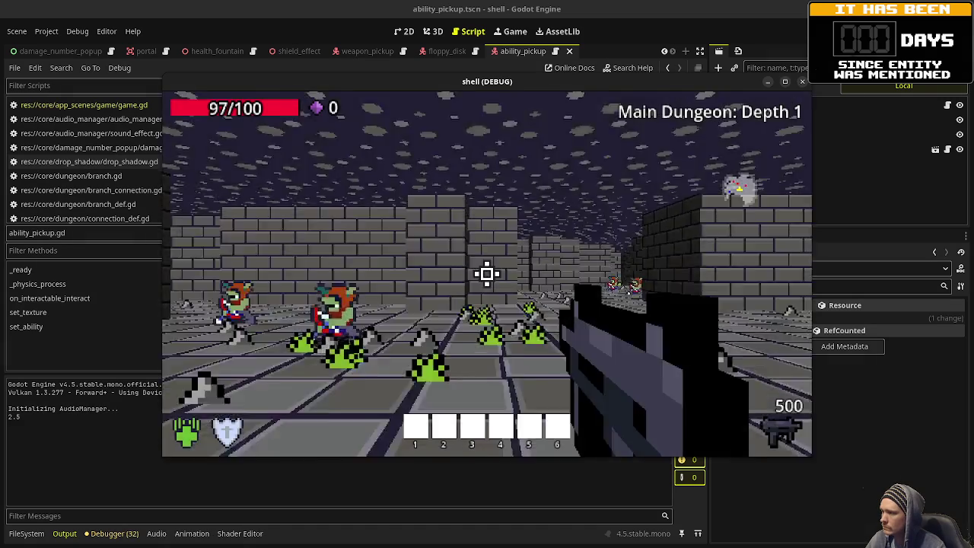
{"action": "left_click", "coordinate": [487, 273]}
{"action": "left_click", "coordinate": [487, 273]}
{"action": "left_click", "coordinate": [487, 273]}
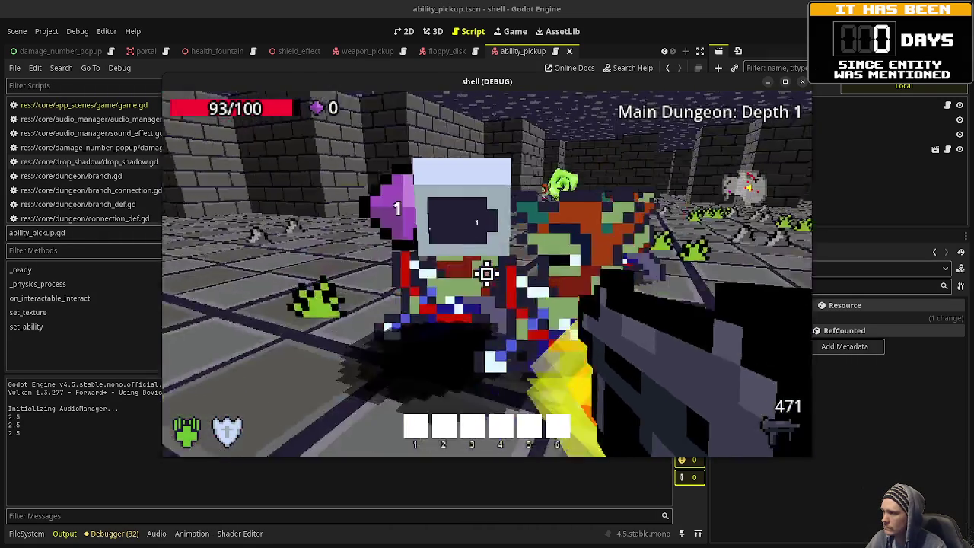
{"action": "left_click", "coordinate": [487, 274]}
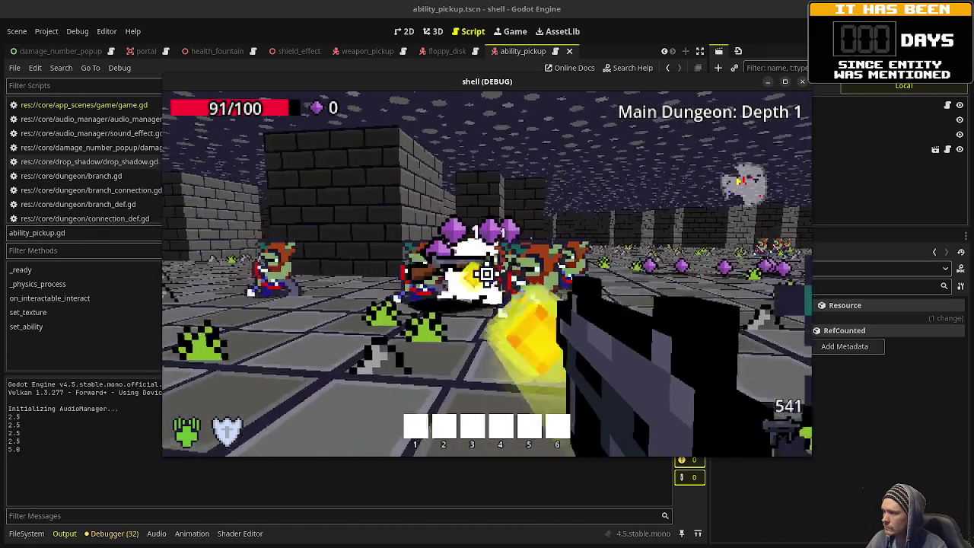
{"action": "left_click", "coordinate": [487, 274]}
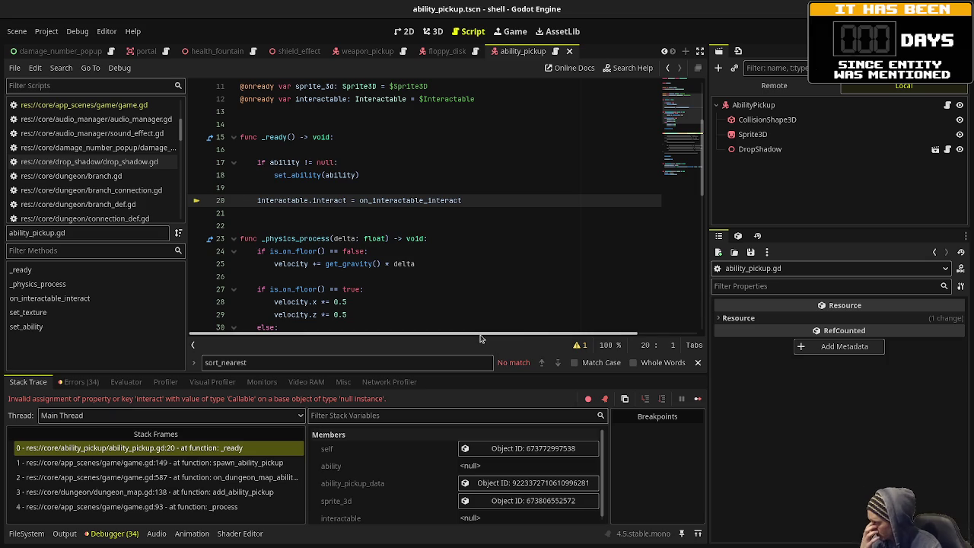
Delete the interactable variable, its interact hookup in _ready and the on_interactable_interact function, then save.
{"action": "scroll", "coordinate": [439, 192], "scroll_direction": "up", "scroll_amount": 3}
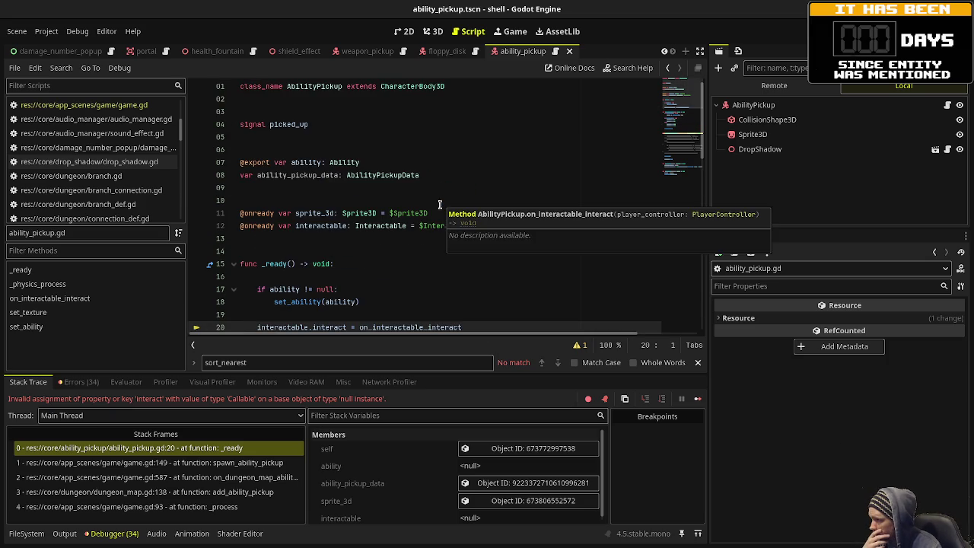
{"action": "left_click_drag", "start_coordinate": [499, 226], "coordinate": [500, 217]}
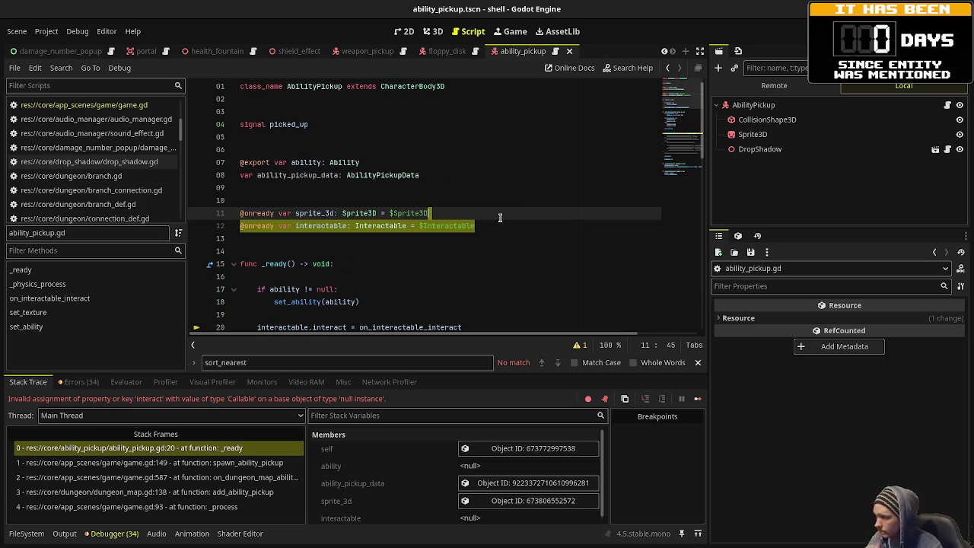
{"action": "key", "text": "BackSpace"}
{"action": "left_click_drag", "start_coordinate": [466, 314], "coordinate": [468, 303]}
{"action": "key", "text": "BackSpace"}
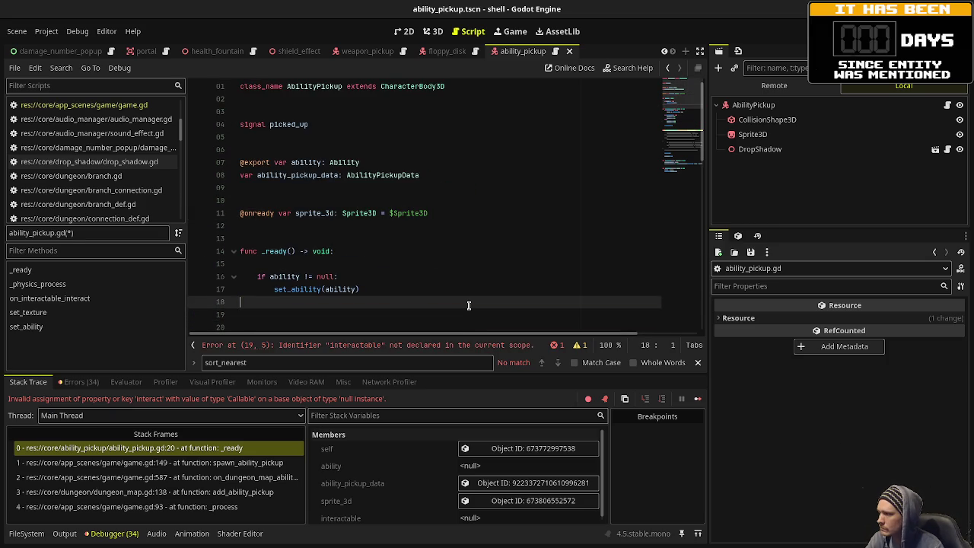
{"action": "key", "text": "BackSpace"}
{"action": "scroll", "coordinate": [469, 304], "scroll_direction": "down", "scroll_amount": 9}
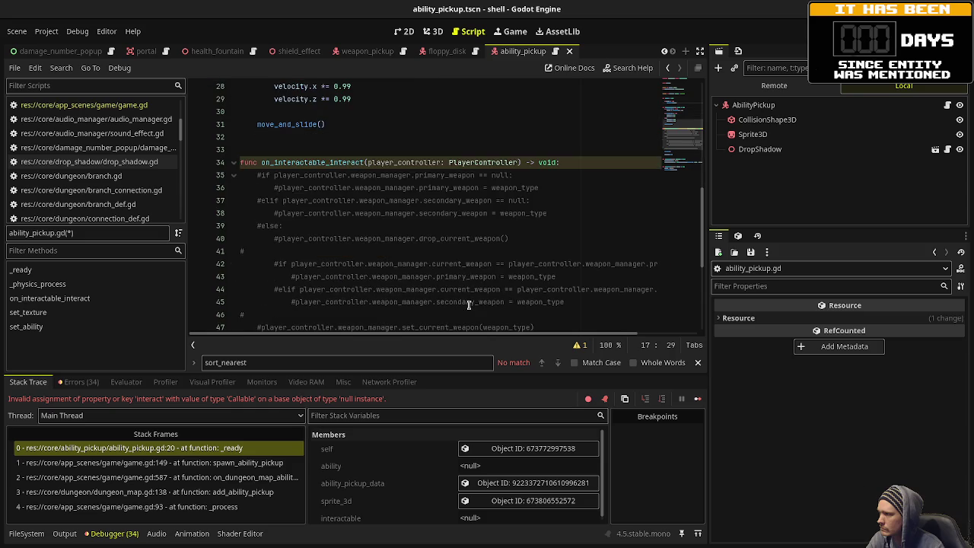
{"action": "scroll", "coordinate": [469, 305], "scroll_direction": "down", "scroll_amount": 5}
{"action": "left_click_drag", "start_coordinate": [347, 228], "coordinate": [368, 194]}
{"action": "key", "text": "BackSpace"}
{"action": "key", "text": "BackSpace"}
{"action": "key", "text": "BackSpace"}
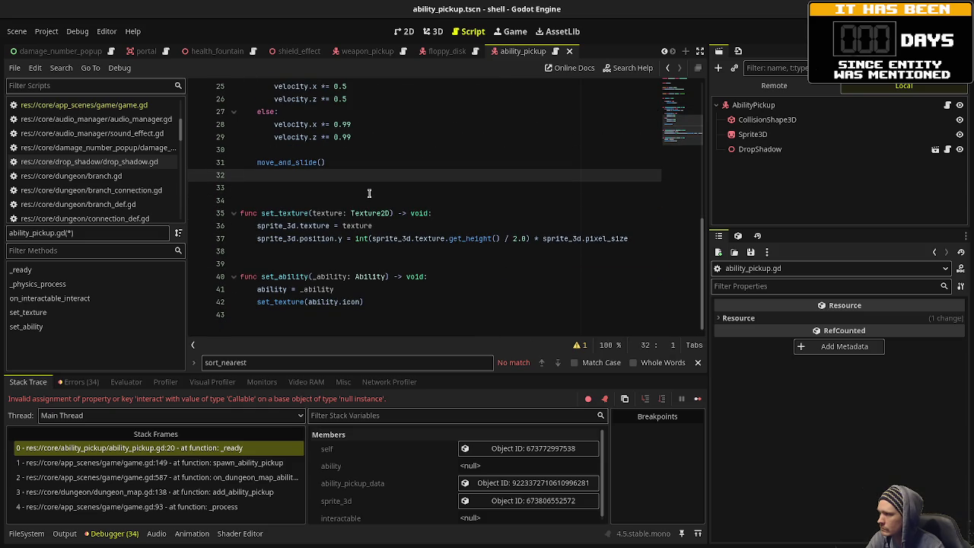
{"action": "key", "text": "ctrl+s"}
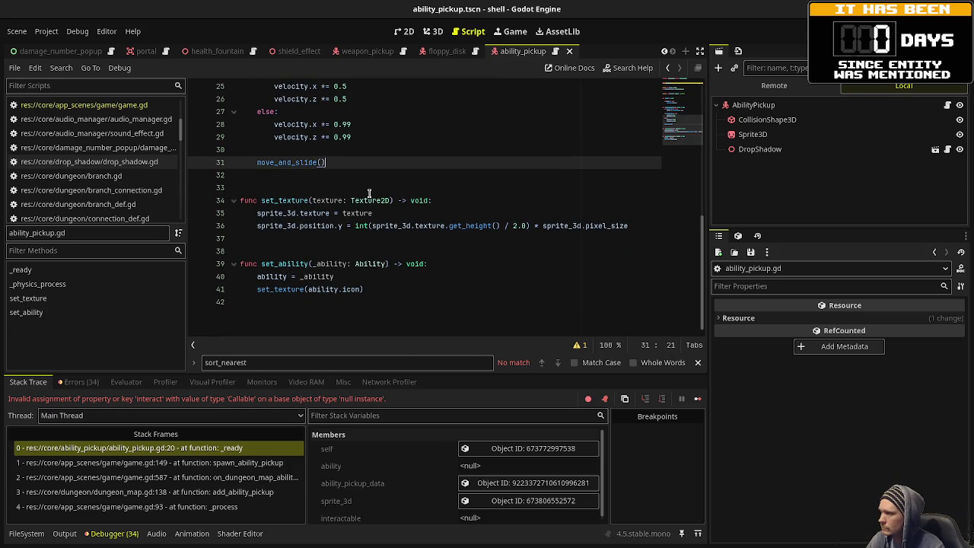
Comment out line 35's sprite_3d.texture assignment, save, and restart the game.
{"action": "scroll", "coordinate": [369, 193], "scroll_direction": "up", "scroll_amount": 5}
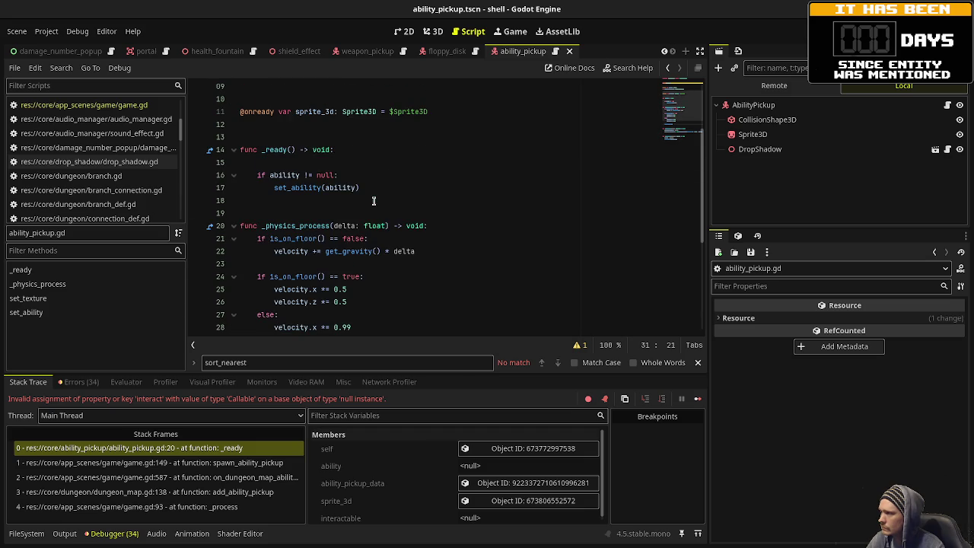
{"action": "scroll", "coordinate": [374, 201], "scroll_direction": "up", "scroll_amount": 3}
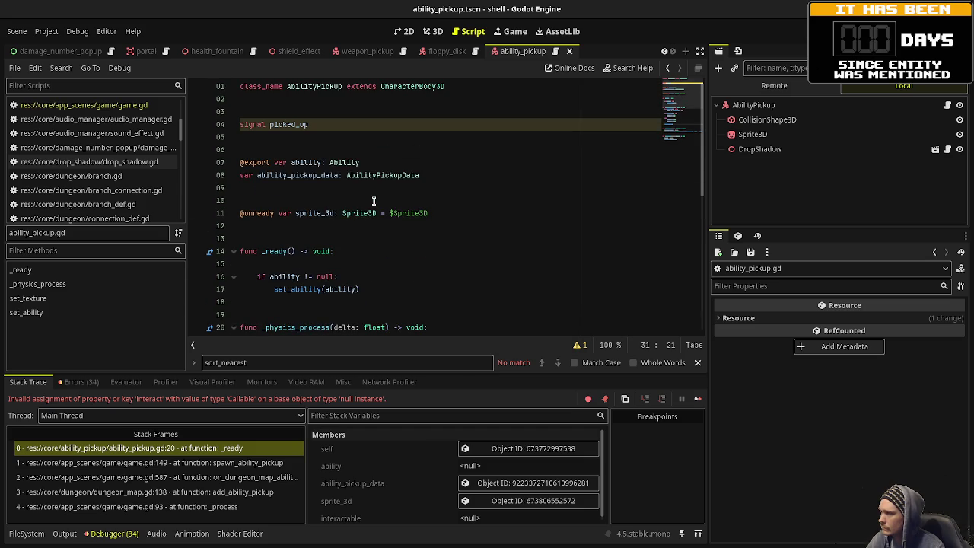
{"action": "scroll", "coordinate": [374, 201], "scroll_direction": "down", "scroll_amount": 7}
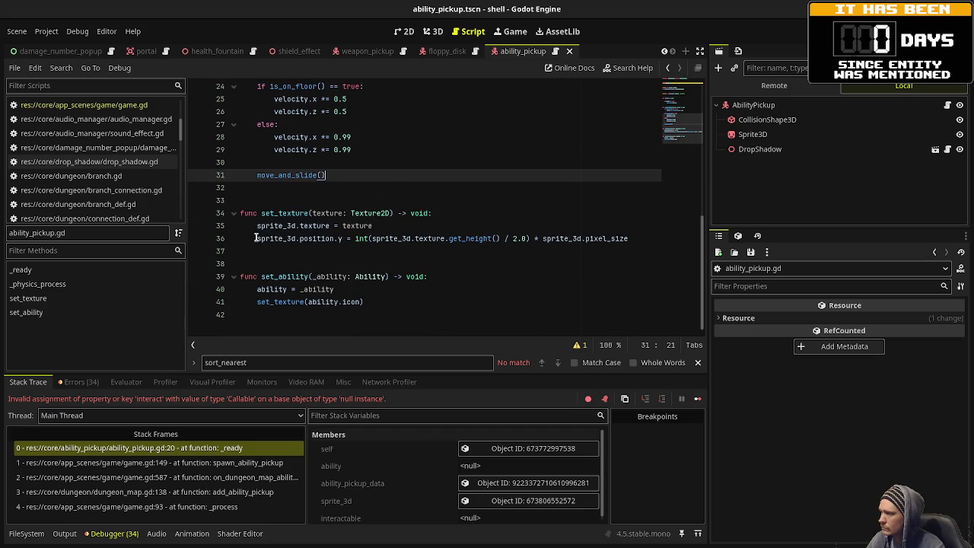
{"action": "left_click", "coordinate": [258, 227]}
{"action": "key", "text": "ctrl+k"}
{"action": "key", "text": "ctrl+s"}
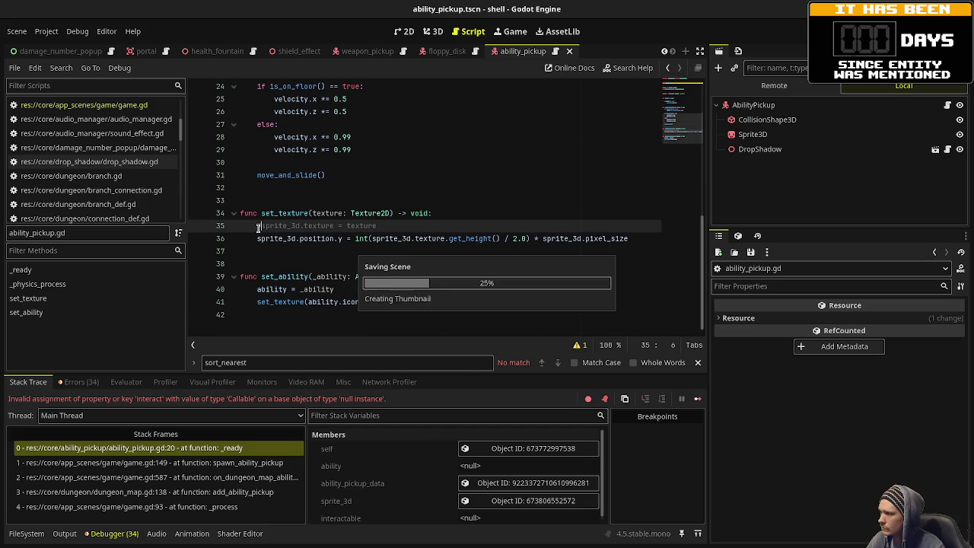
{"action": "key", "text": "F8"}
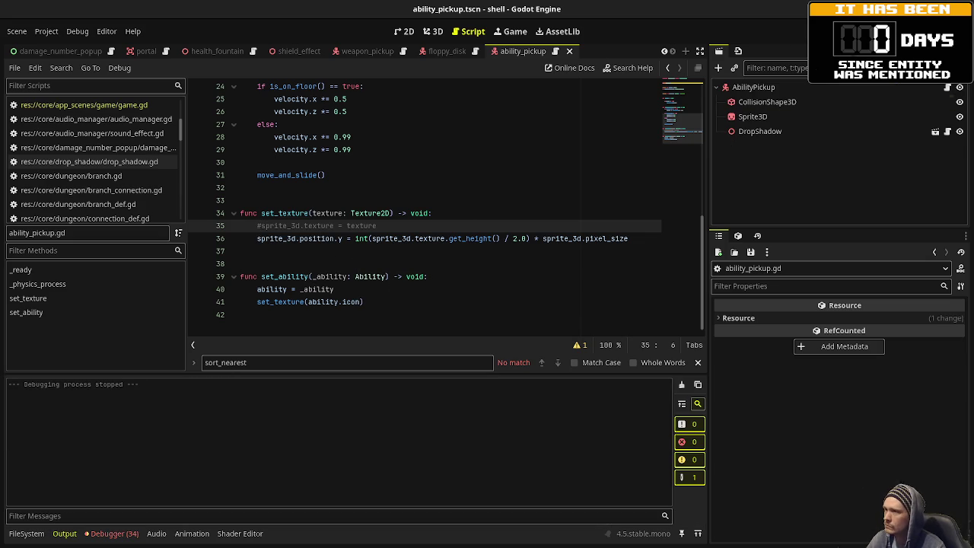
{"action": "key", "text": "F5"}
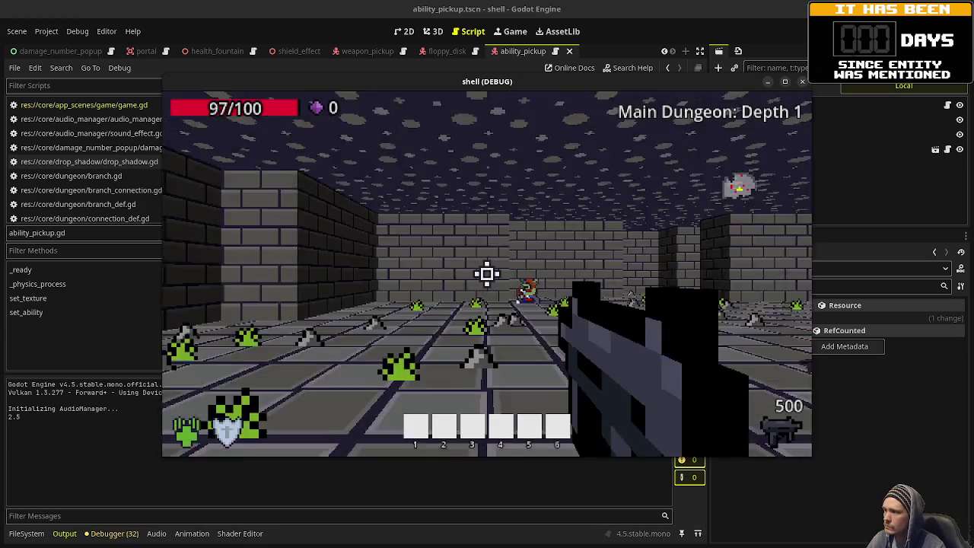
Shoot at enemies on Depth 1 while turning the view, then close the game.
{"action": "left_click", "coordinate": [487, 272]}
{"action": "left_click_drag", "start_coordinate": [487, 273], "coordinate": [487, 273]}
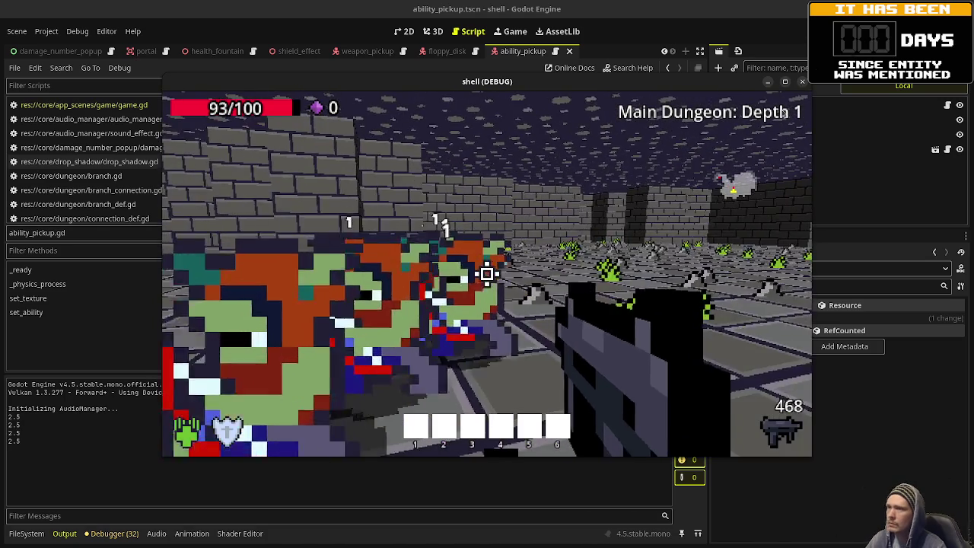
{"action": "key", "text": "F8"}
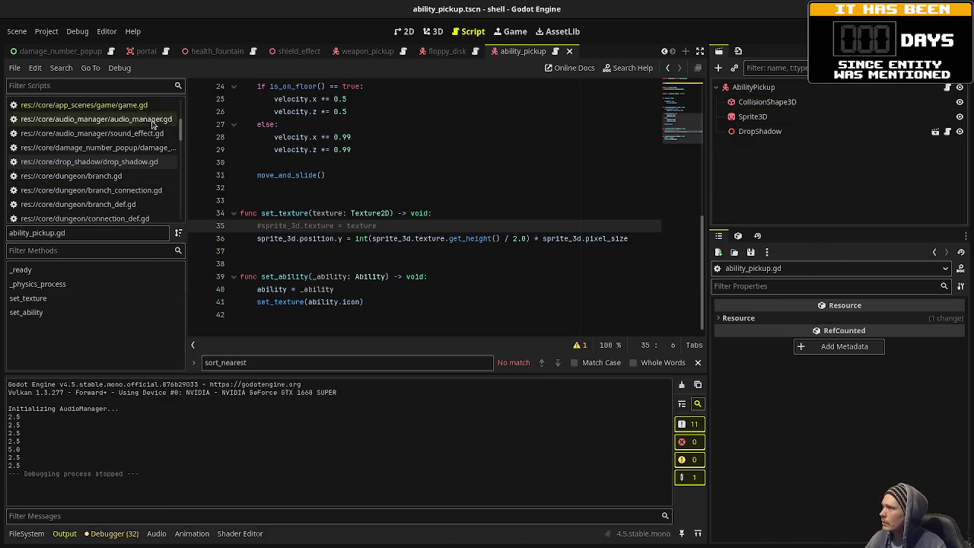
{"action": "scroll", "coordinate": [119, 174], "scroll_direction": "up", "scroll_amount": 3}
{"action": "left_click", "coordinate": [84, 166]}
{"action": "scroll", "coordinate": [484, 187], "scroll_direction": "up", "scroll_amount": 20}
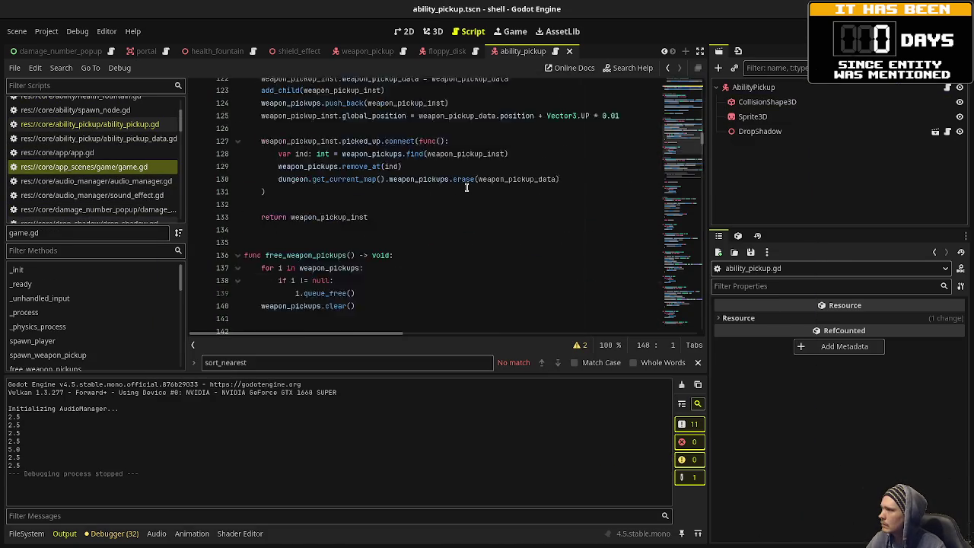
{"action": "scroll", "coordinate": [468, 187], "scroll_direction": "up", "scroll_amount": 10}
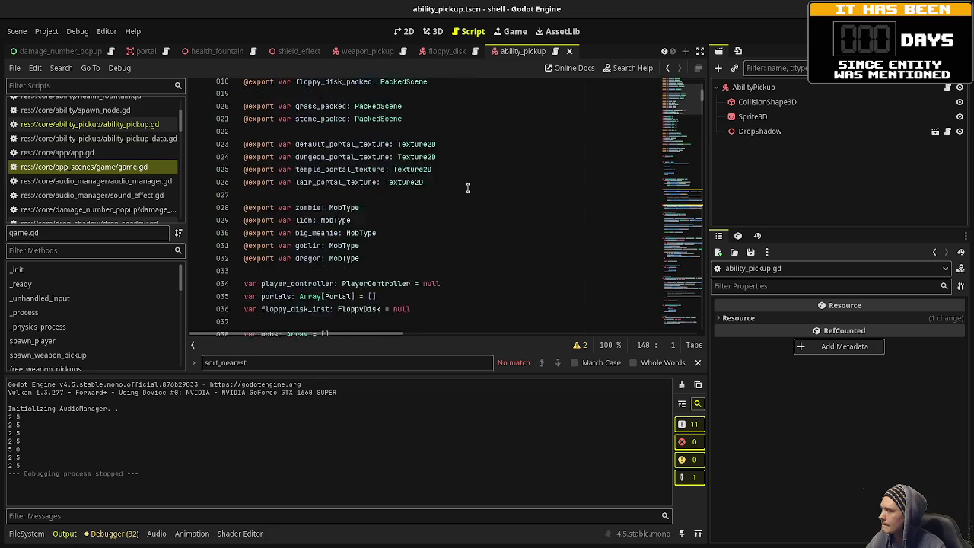
{"action": "scroll", "coordinate": [468, 187], "scroll_direction": "up", "scroll_amount": 2}
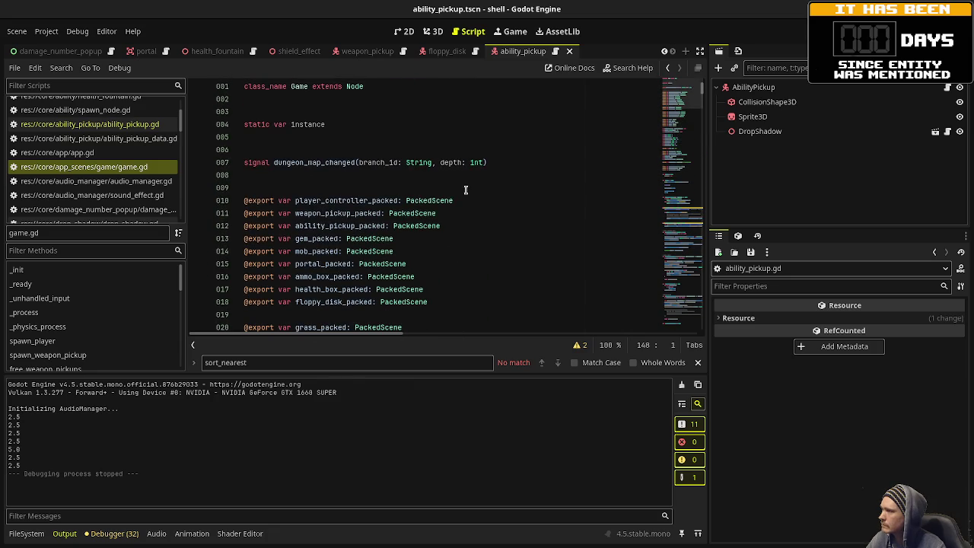
{"action": "left_click", "coordinate": [385, 189]}
{"action": "key", "text": "Return"}
{"action": "type", "text": "@"}
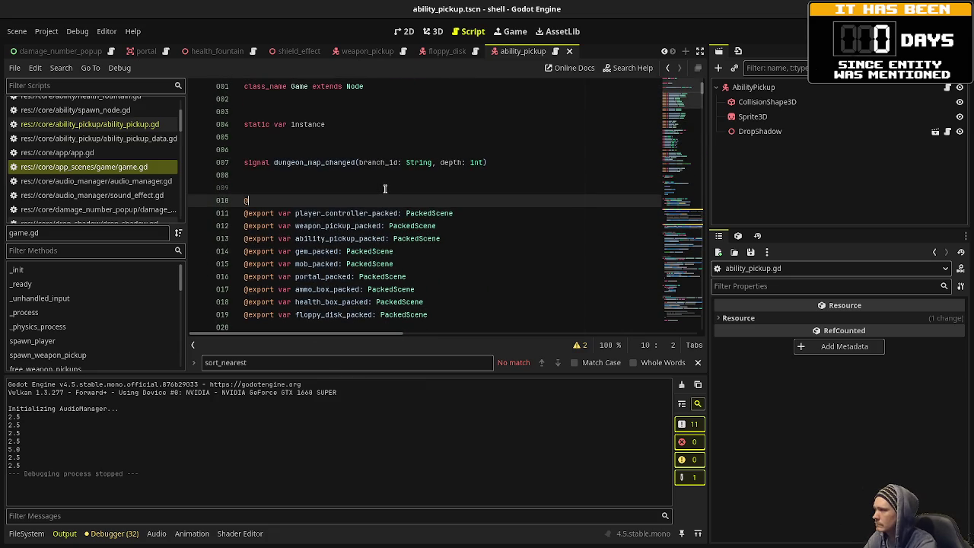
{"action": "type", "text": "export var "}
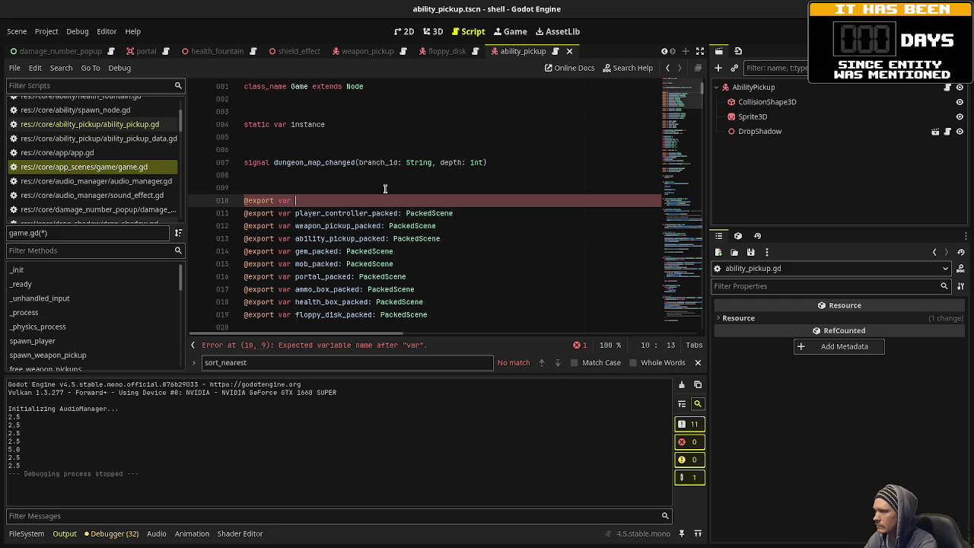
{"action": "type", "text": "spawn"}
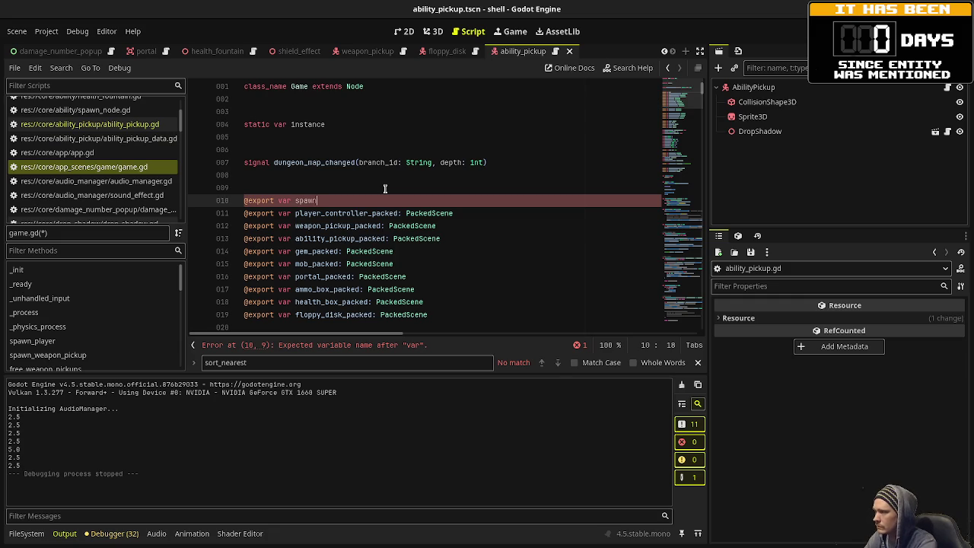
{"action": "type", "text": "_enemies: bool ="}
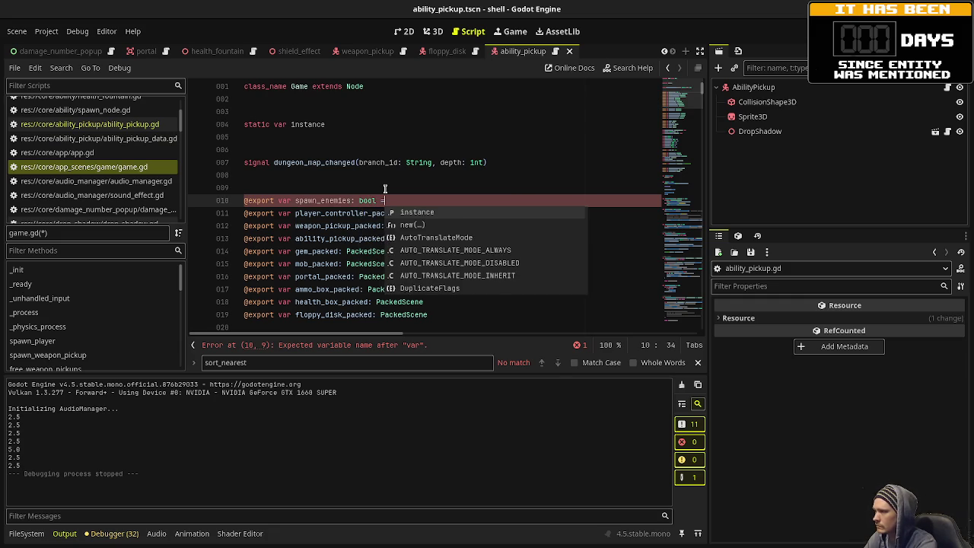
{"action": "type", "text": " true"}
{"action": "key", "text": "Return"}
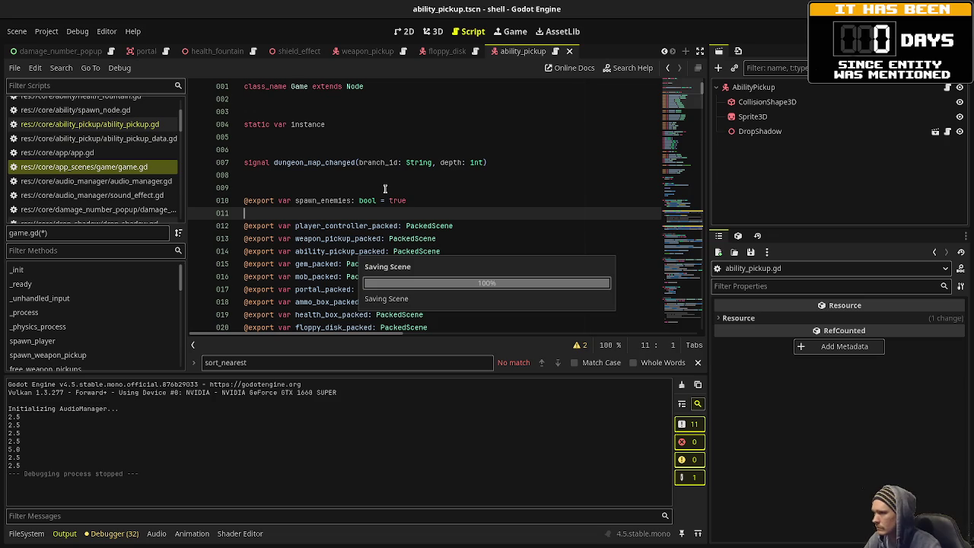
{"action": "key", "text": "ctrl+s"}
{"action": "scroll", "coordinate": [98, 133], "scroll_direction": "down", "scroll_amount": 10}
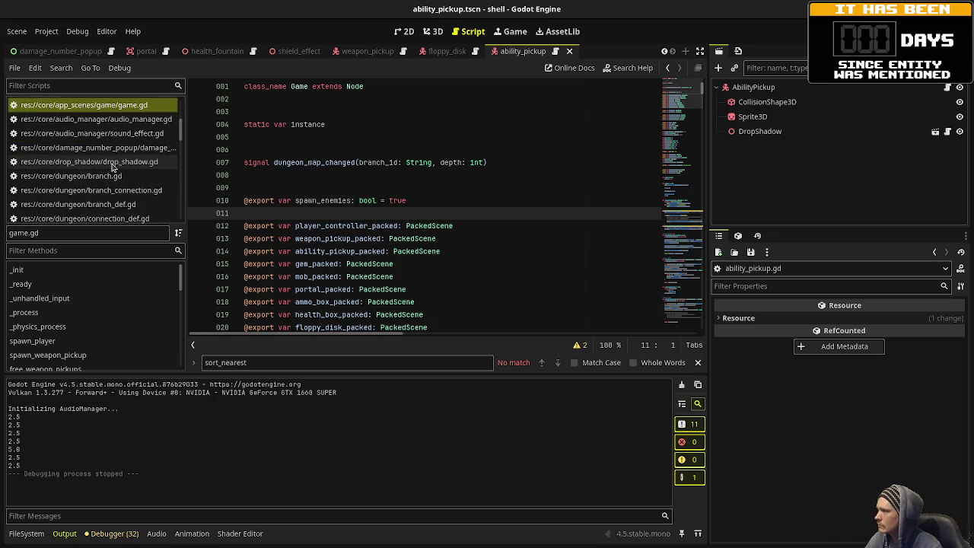
In map_generator.gd, nest the mob and boss spawning under 'if Game.instance.spawn_enemies == true:' and save.
{"action": "left_click", "coordinate": [118, 200]}
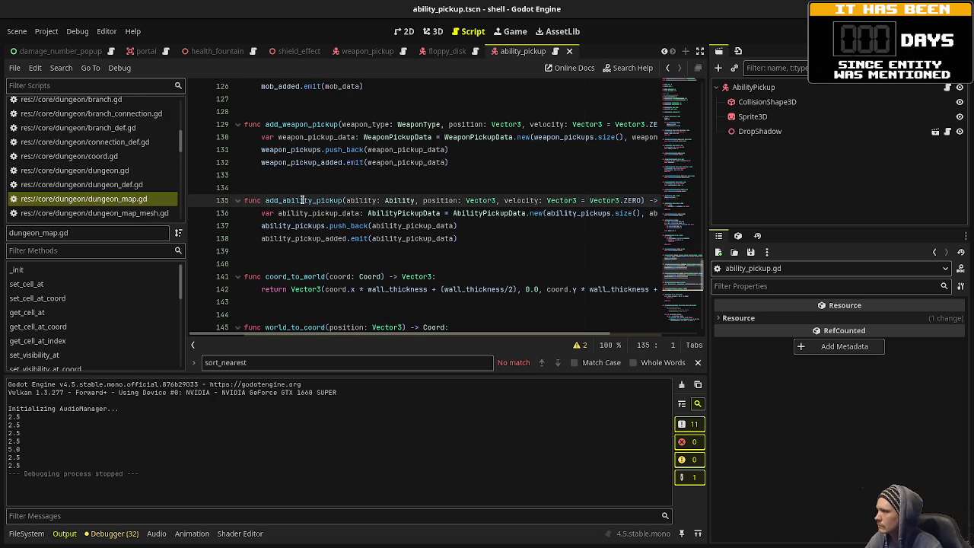
{"action": "scroll", "coordinate": [126, 200], "scroll_direction": "down", "scroll_amount": 3}
{"action": "left_click", "coordinate": [133, 196]}
{"action": "scroll", "coordinate": [383, 209], "scroll_direction": "up", "scroll_amount": 12}
{"action": "scroll", "coordinate": [383, 209], "scroll_direction": "up", "scroll_amount": 4}
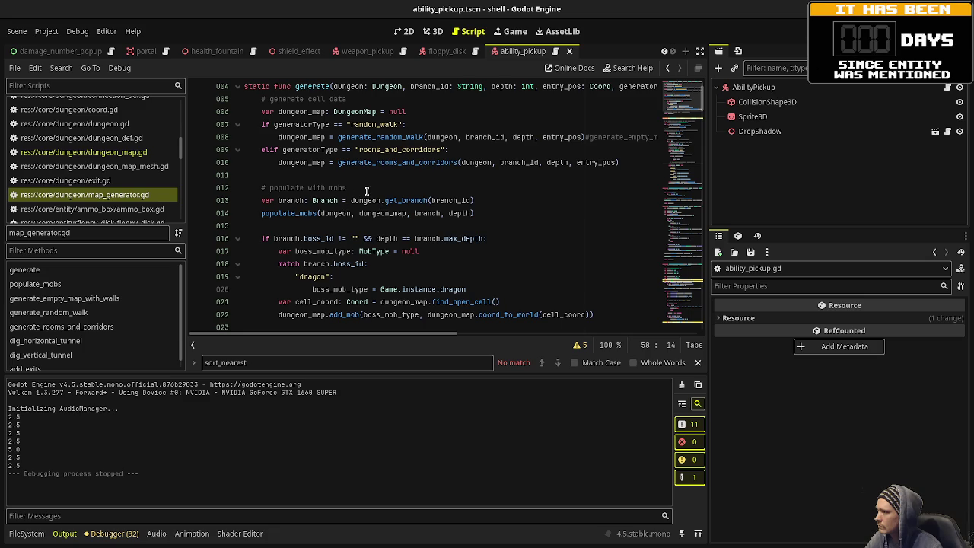
{"action": "left_click", "coordinate": [373, 187]}
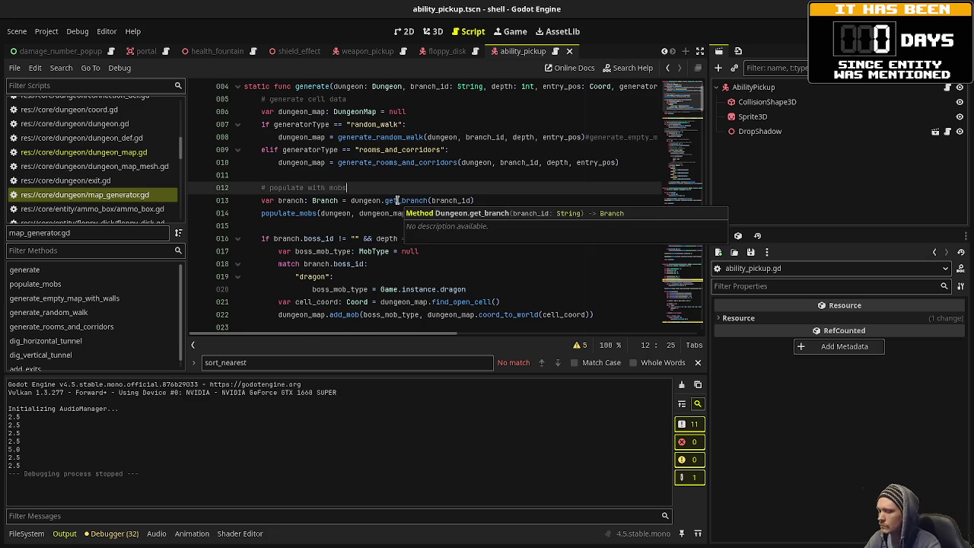
{"action": "key", "text": "Return"}
{"action": "type", "text": "lf Game.instance.spa"}
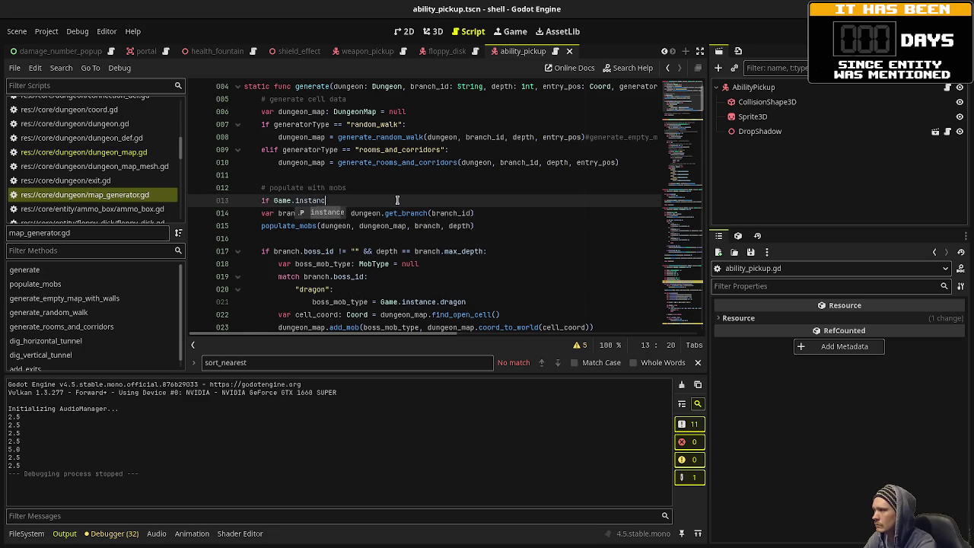
{"action": "type", "text": "wn_enemies"}
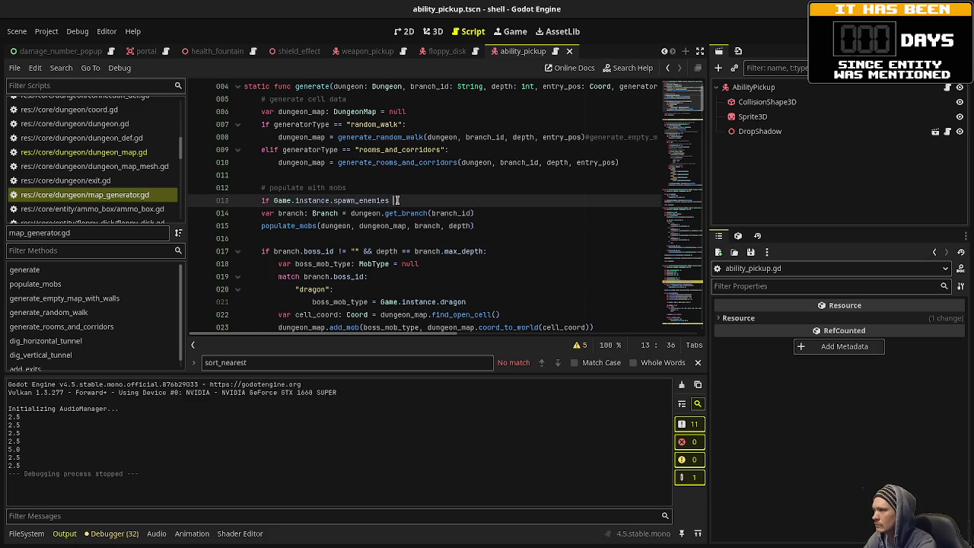
{"action": "type", "text": " == true:"}
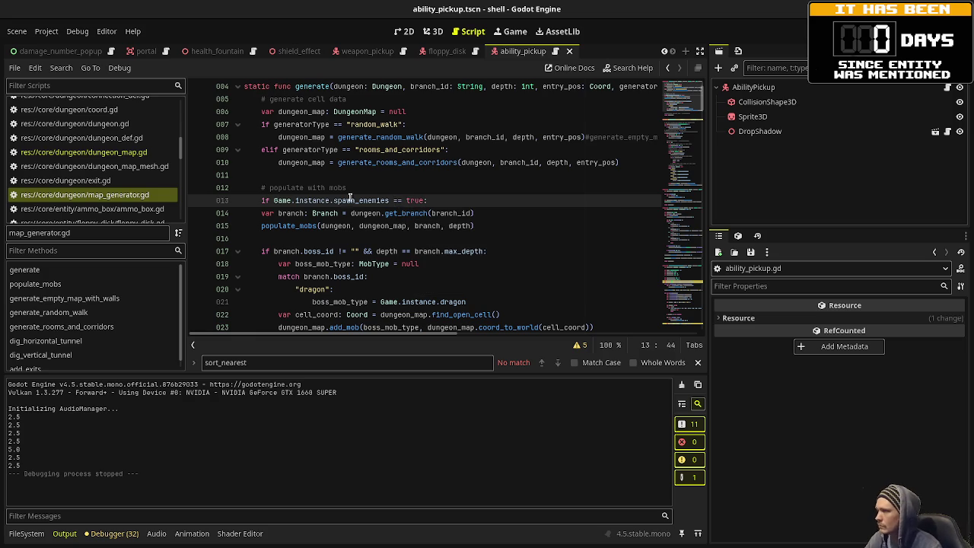
{"action": "mouse_move", "coordinate": [430, 200]}
{"action": "left_mouse_down"}
{"action": "mouse_move", "coordinate": [258, 226]}
{"action": "mouse_move", "coordinate": [315, 261]}
{"action": "mouse_move", "coordinate": [336, 251]}
{"action": "mouse_move", "coordinate": [349, 216]}
{"action": "left_mouse_up"}
{"action": "key", "text": "Tab"}
{"action": "key", "text": "ctrl+s"}
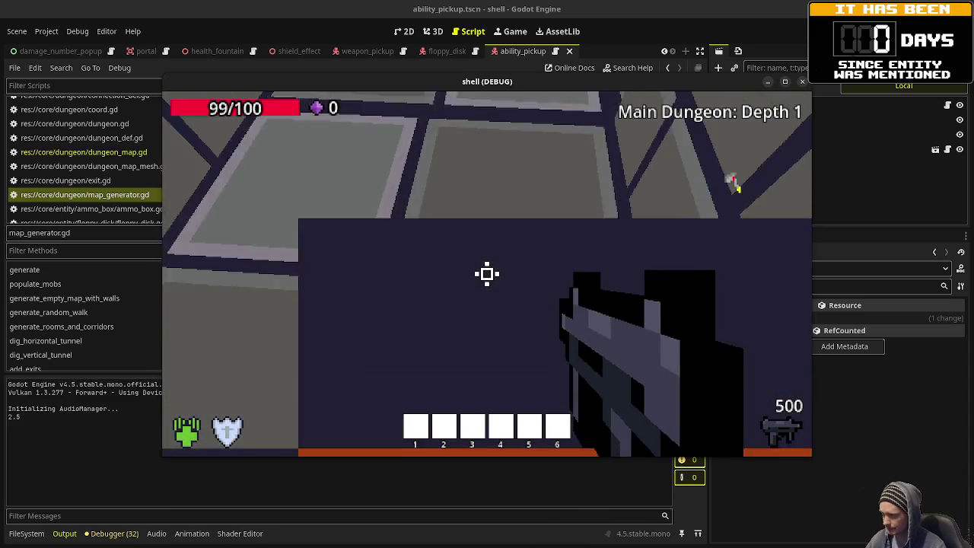
Turn toward the brick wall on Depth 1, stop the game, and return to the game scene.
{"action": "left_click_drag", "start_coordinate": [735, 185], "coordinate": [736, 186]}
{"action": "key", "text": "F8"}
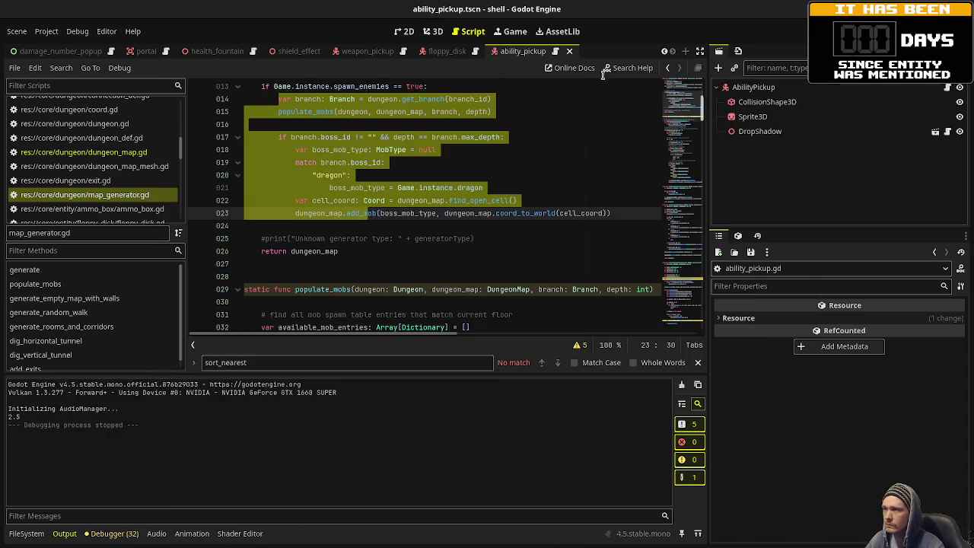
{"action": "scroll", "coordinate": [106, 51], "scroll_direction": "up", "scroll_amount": 3}
{"action": "left_click", "coordinate": [122, 51]}
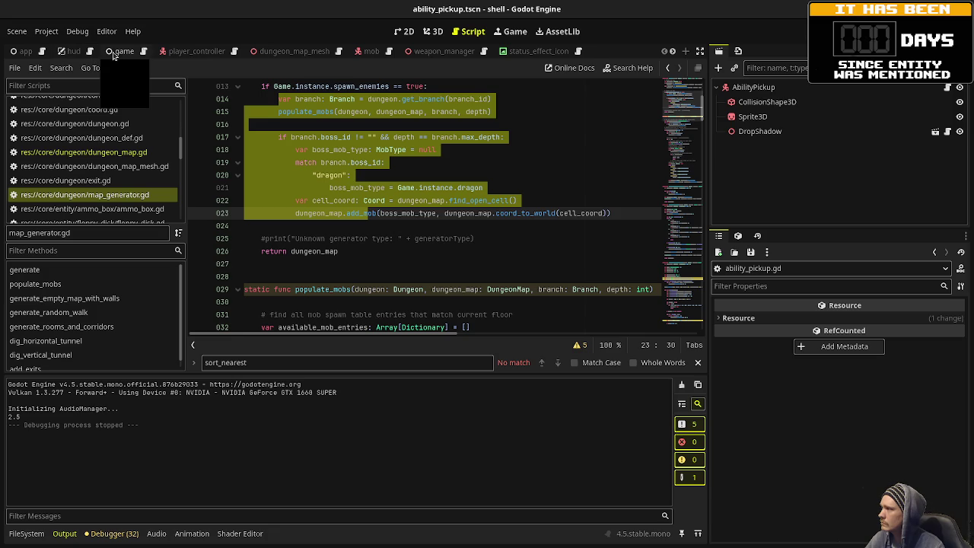
Uncheck Spawn Enemies on the Game node, run the game, walk into the pillared room, then close it.
{"action": "scroll", "coordinate": [773, 361], "scroll_direction": "up", "scroll_amount": 10}
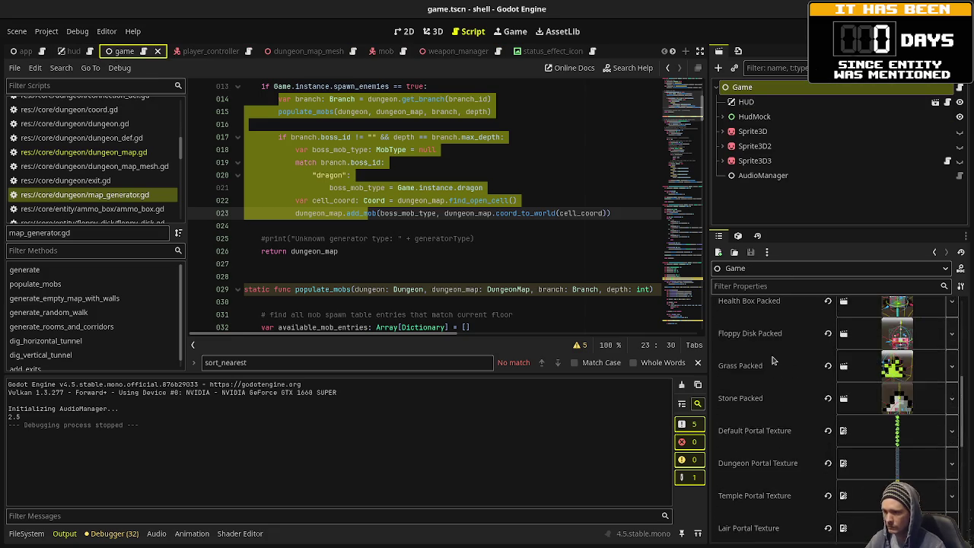
{"action": "left_click", "coordinate": [843, 319]}
{"action": "key", "text": "ctrl+s"}
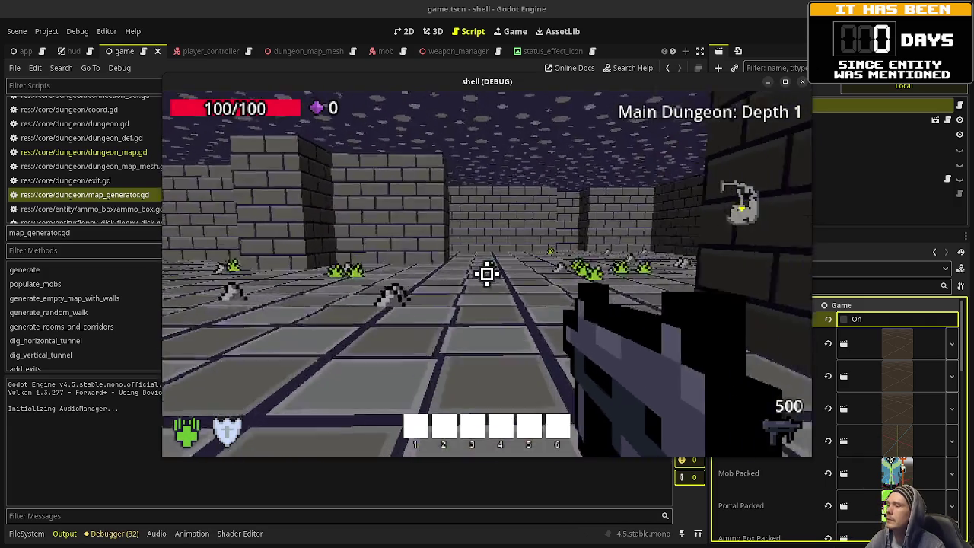
{"action": "key", "text": "w"}
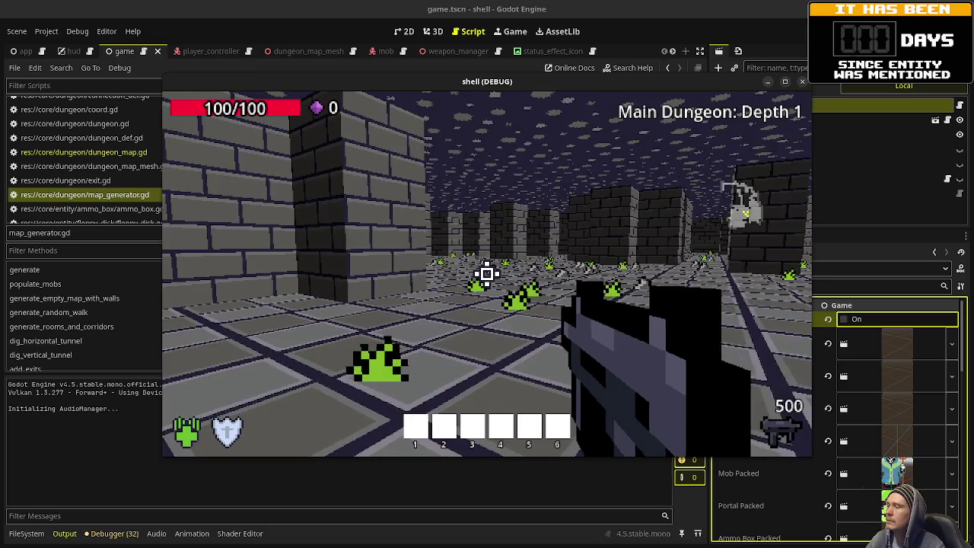
{"action": "key", "text": "w"}
{"action": "key", "text": "w"}
{"action": "key", "text": "w"}
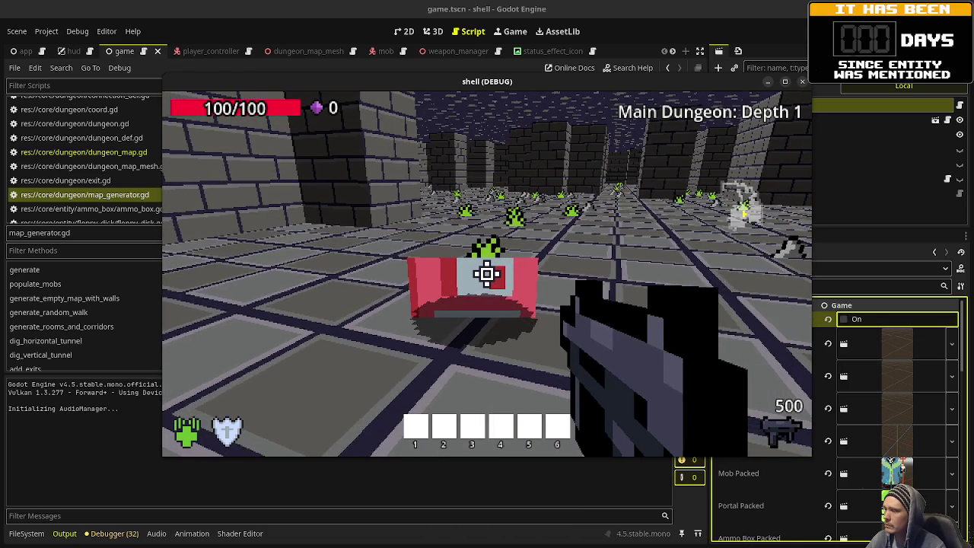
{"action": "key", "text": "F8"}
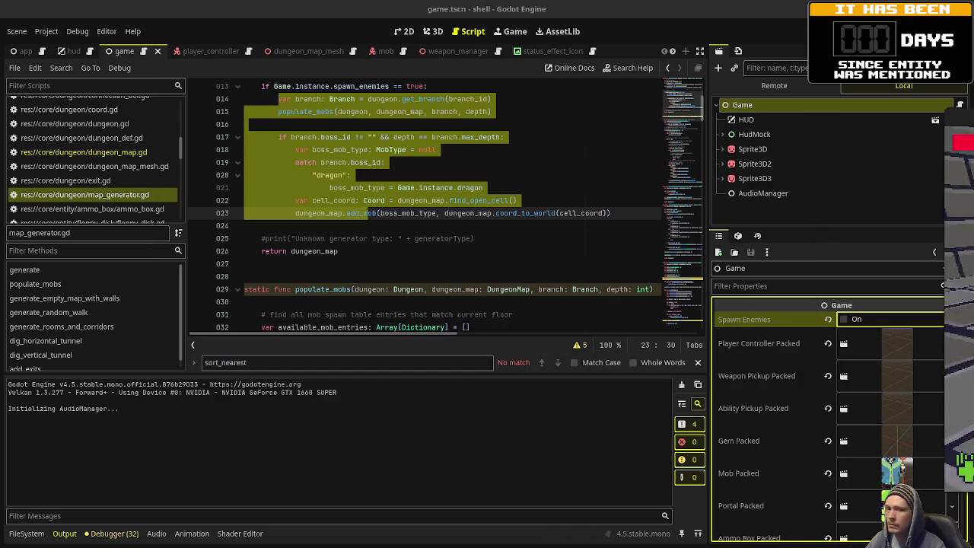
{"action": "left_click", "coordinate": [365, 225]}
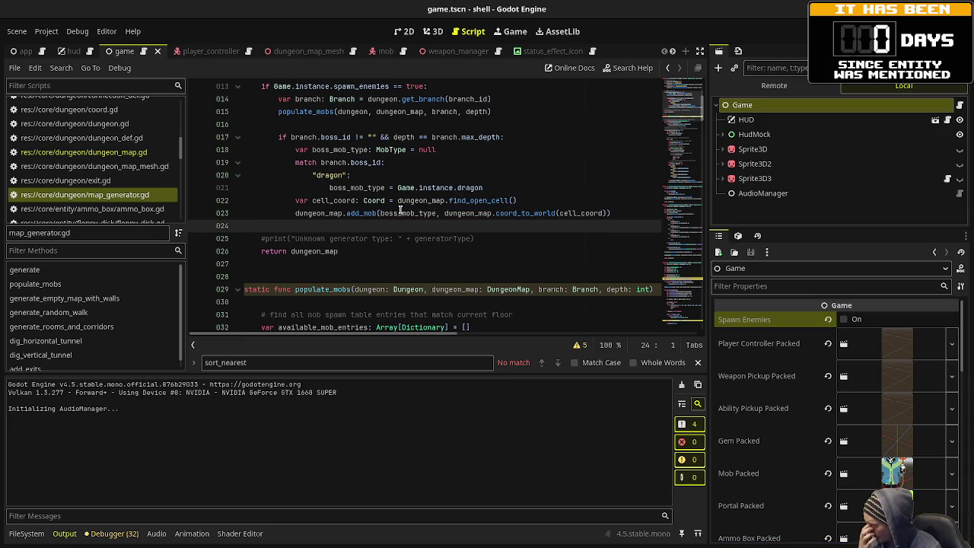
Switch to the ability_pickup scene and show ability_pickup.gd with its set_texture and set_ability functions.
{"action": "scroll", "coordinate": [358, 182], "scroll_direction": "up", "scroll_amount": 4}
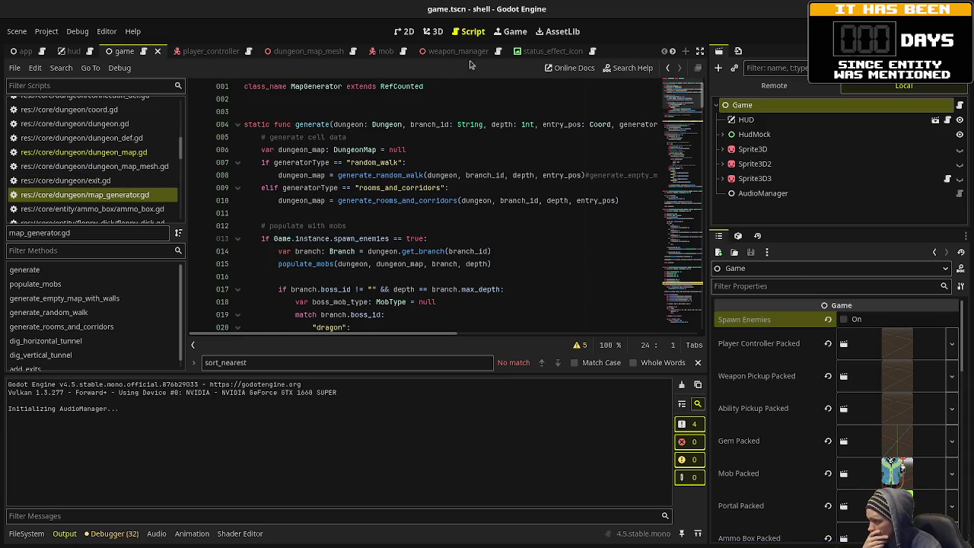
{"action": "scroll", "coordinate": [464, 51], "scroll_direction": "down", "scroll_amount": 5}
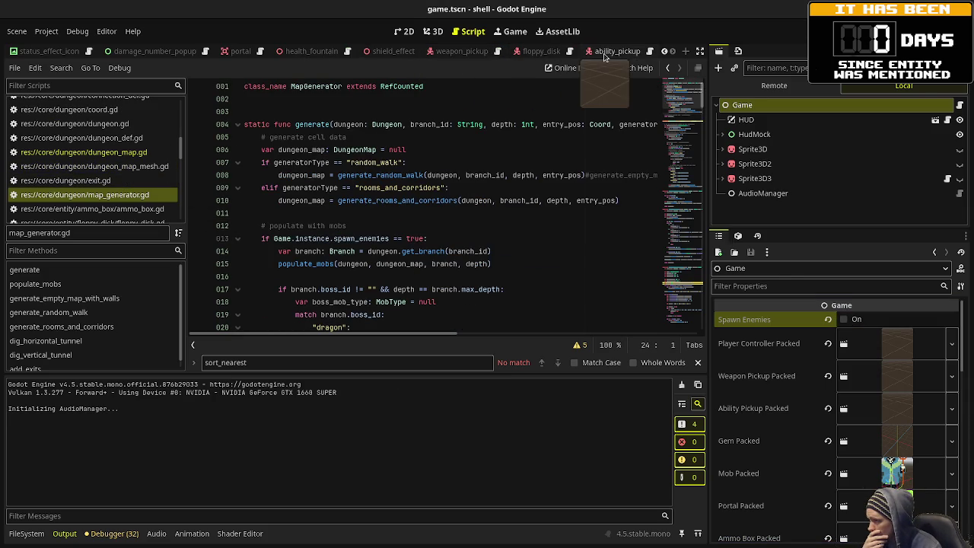
{"action": "left_click", "coordinate": [601, 53]}
{"action": "left_click", "coordinate": [556, 51]}
{"action": "scroll", "coordinate": [350, 199], "scroll_direction": "up", "scroll_amount": 3}
{"action": "scroll", "coordinate": [350, 198], "scroll_direction": "down", "scroll_amount": 3}
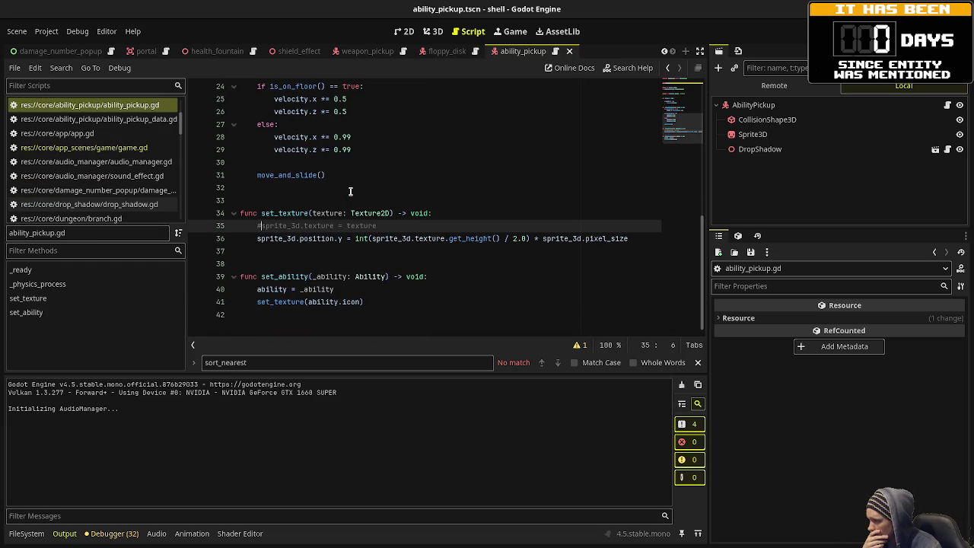
Remove the blank line at the start of ability_pickup.gd's _ready and save.
{"action": "scroll", "coordinate": [350, 191], "scroll_direction": "up", "scroll_amount": 7}
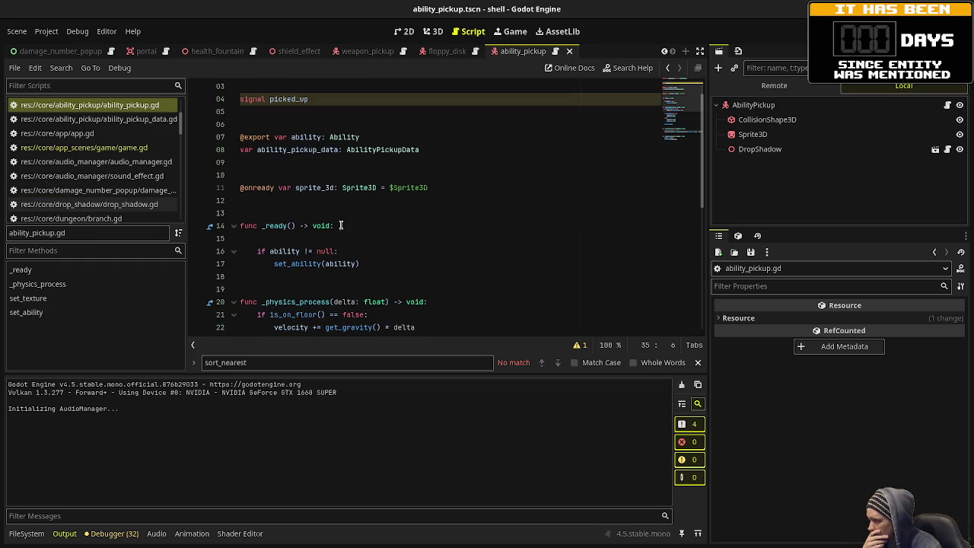
{"action": "left_click", "coordinate": [335, 234]}
{"action": "key", "text": "BackSpace"}
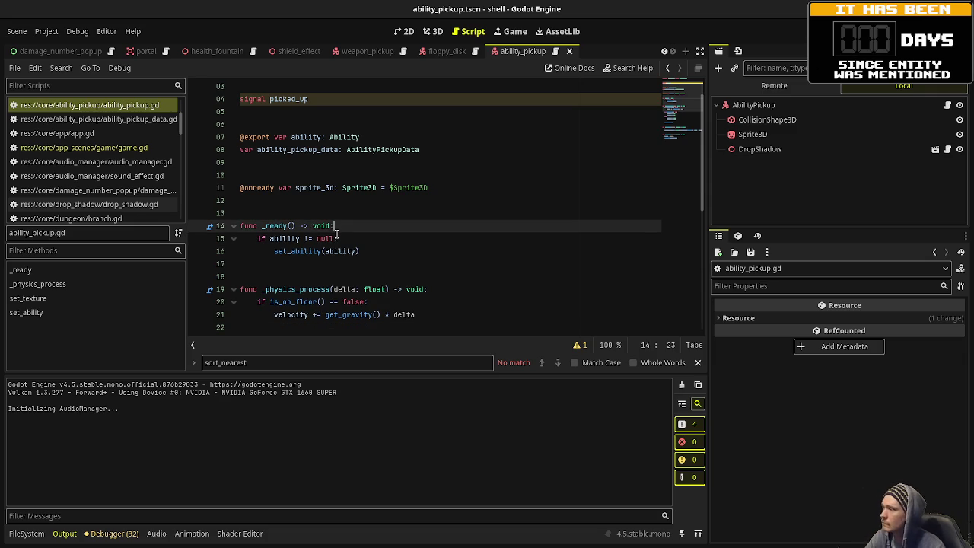
{"action": "key", "text": "ctrl+s"}
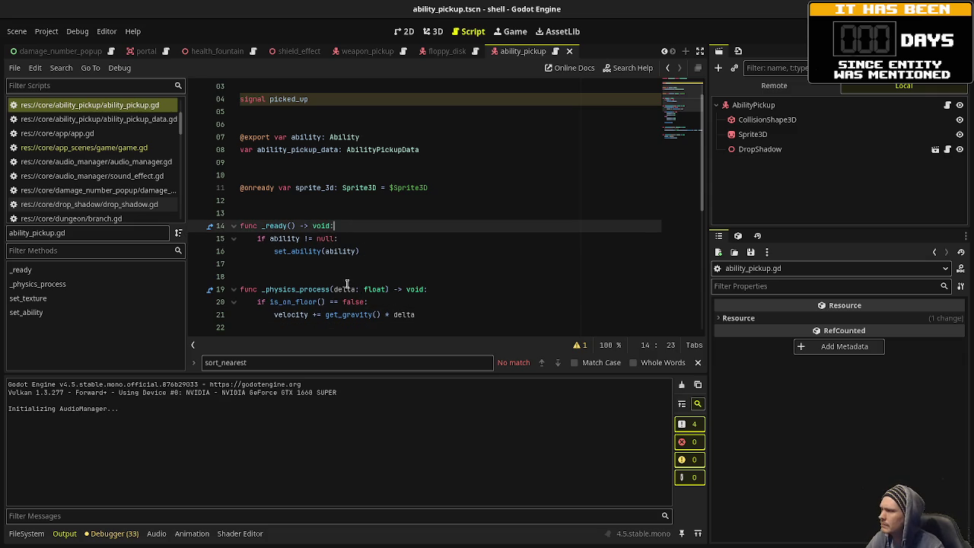
Inspect ability_pickup_data on line 150 of game.gd's spawn_ability_pickup, then view weapon_pickup.gd.
{"action": "left_click", "coordinate": [135, 149]}
{"action": "left_click", "coordinate": [678, 139]}
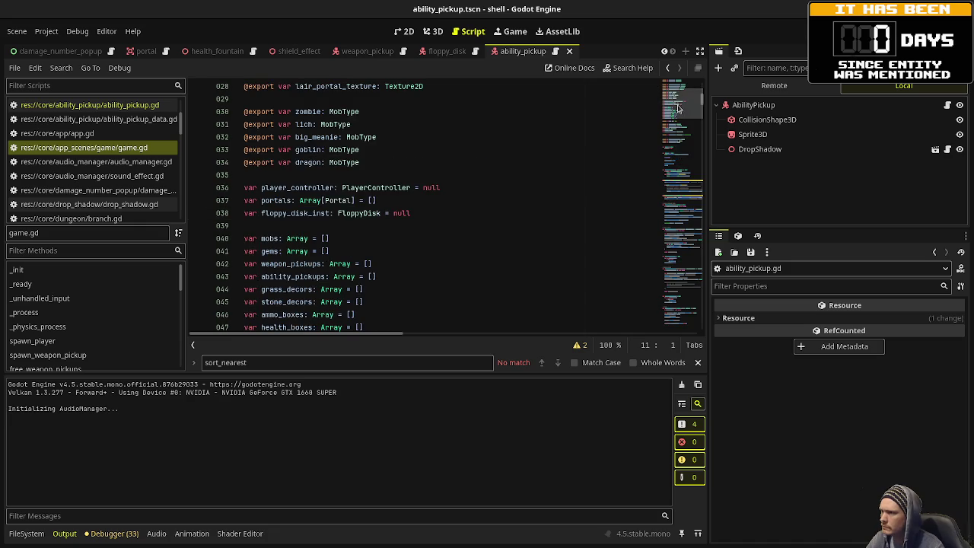
{"action": "scroll", "coordinate": [681, 129], "scroll_direction": "down", "scroll_amount": 5}
{"action": "scroll", "coordinate": [681, 130], "scroll_direction": "up", "scroll_amount": 5}
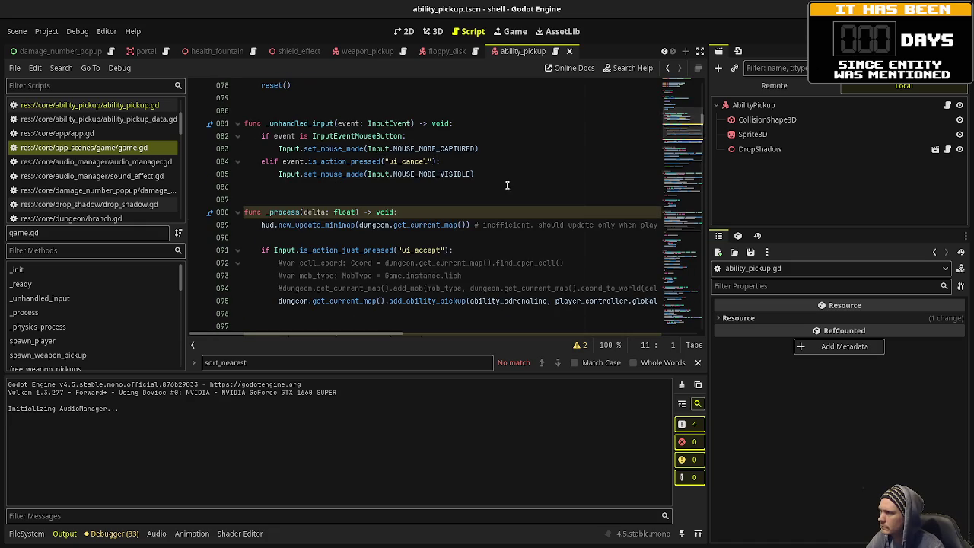
{"action": "scroll", "coordinate": [381, 230], "scroll_direction": "down", "scroll_amount": 5}
{"action": "scroll", "coordinate": [380, 230], "scroll_direction": "down", "scroll_amount": 11}
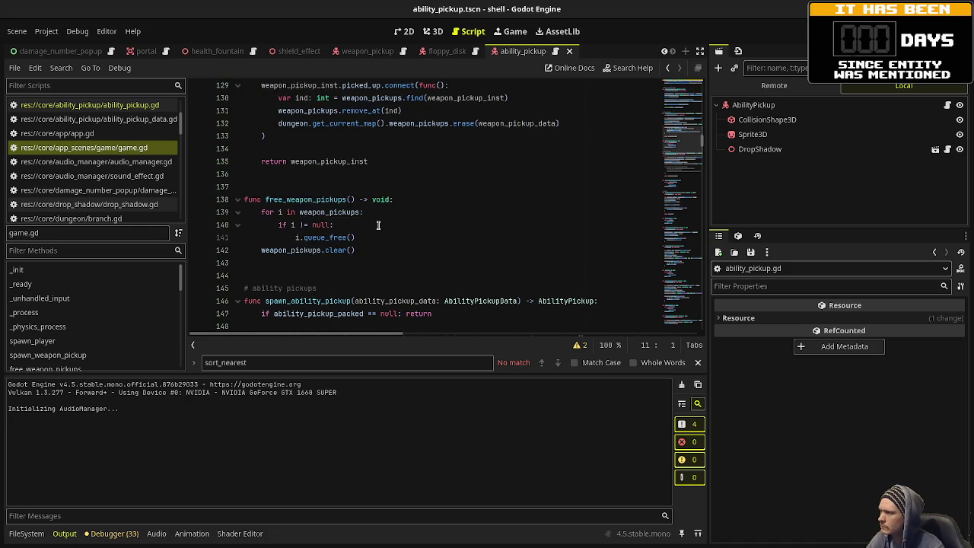
{"action": "scroll", "coordinate": [378, 226], "scroll_direction": "down", "scroll_amount": 3}
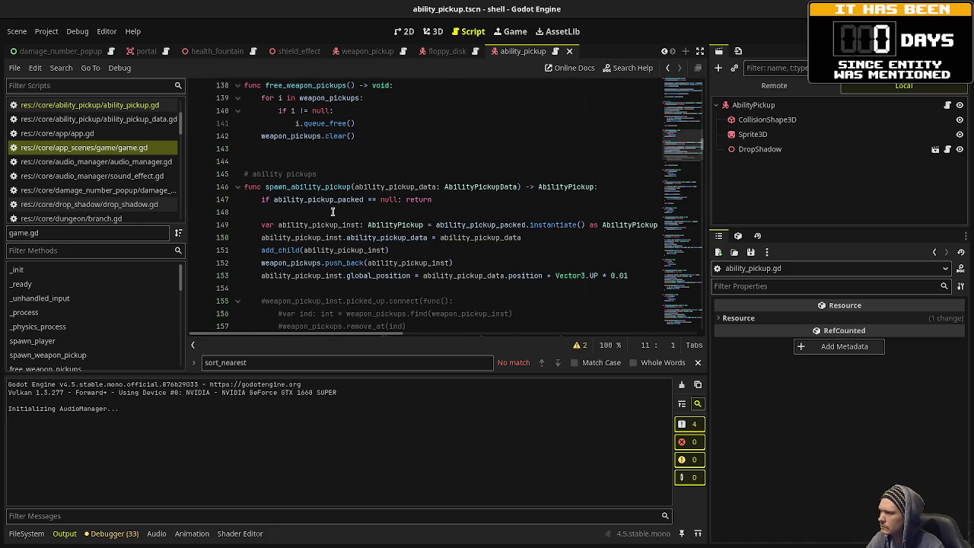
{"action": "double_click", "coordinate": [380, 238]}
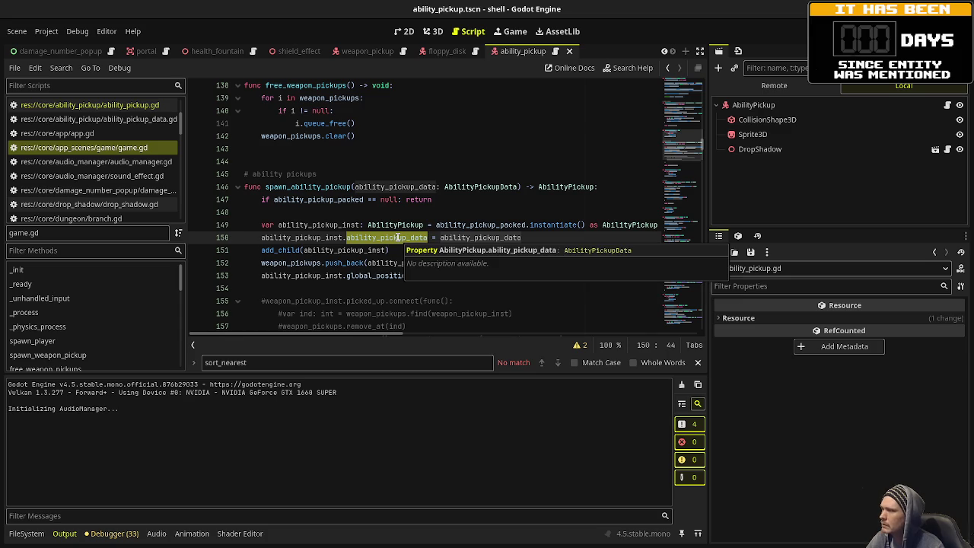
{"action": "left_click", "coordinate": [403, 51]}
{"action": "scroll", "coordinate": [401, 211], "scroll_direction": "down", "scroll_amount": 2}
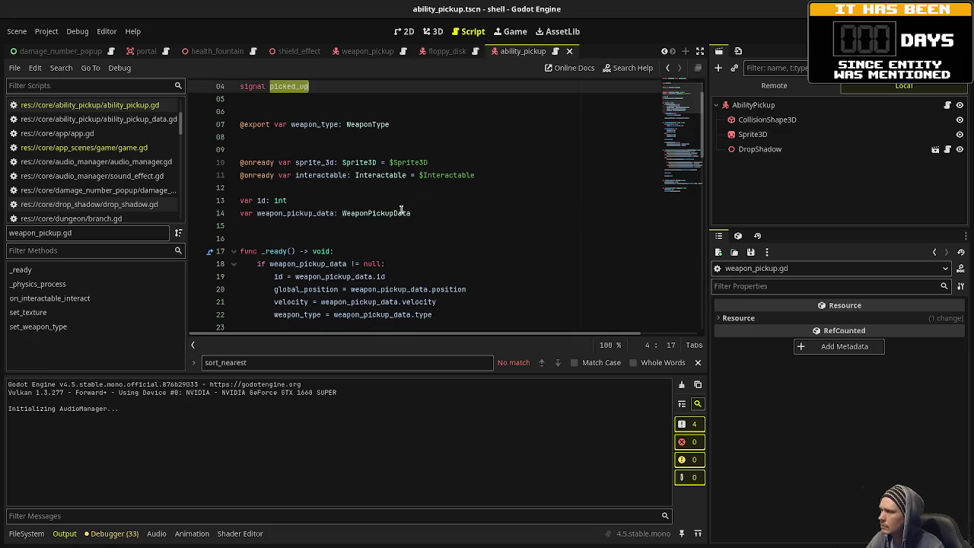
Copy weapon_pickup.gd's weapon_pickup_data setup block into ability_pickup.gd's _ready.
{"action": "mouse_move", "coordinate": [436, 276]}
{"action": "left_mouse_down"}
{"action": "mouse_move", "coordinate": [327, 263]}
{"action": "mouse_move", "coordinate": [256, 227]}
{"action": "left_mouse_up"}
{"action": "key", "text": "ctrl+c"}
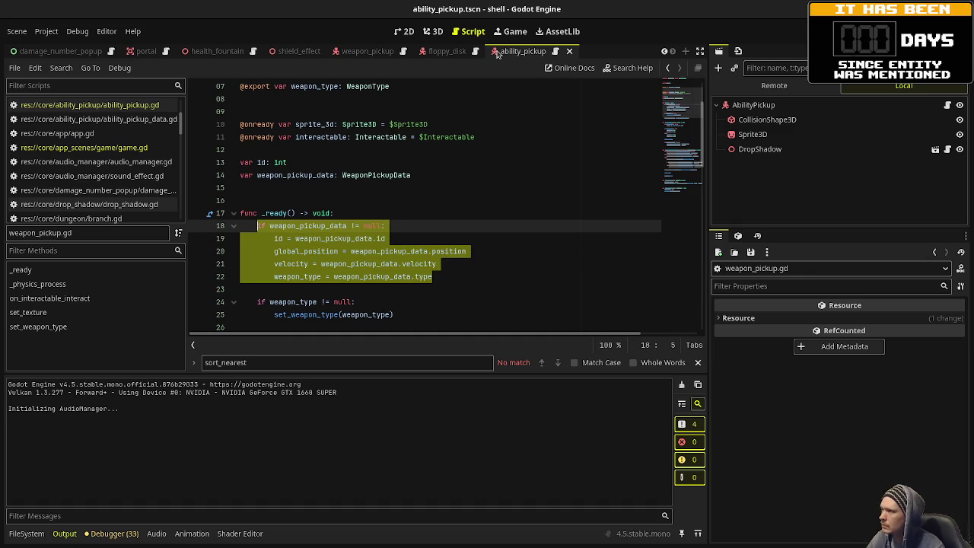
{"action": "left_click", "coordinate": [556, 51]}
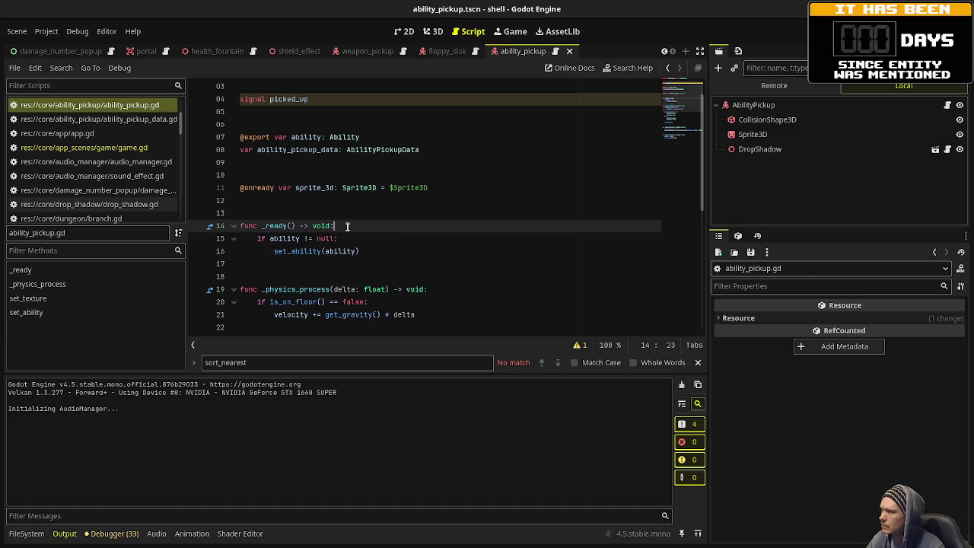
{"action": "key", "text": "Return"}
{"action": "key", "text": "ctrl+v"}
{"action": "key", "text": "Return"}
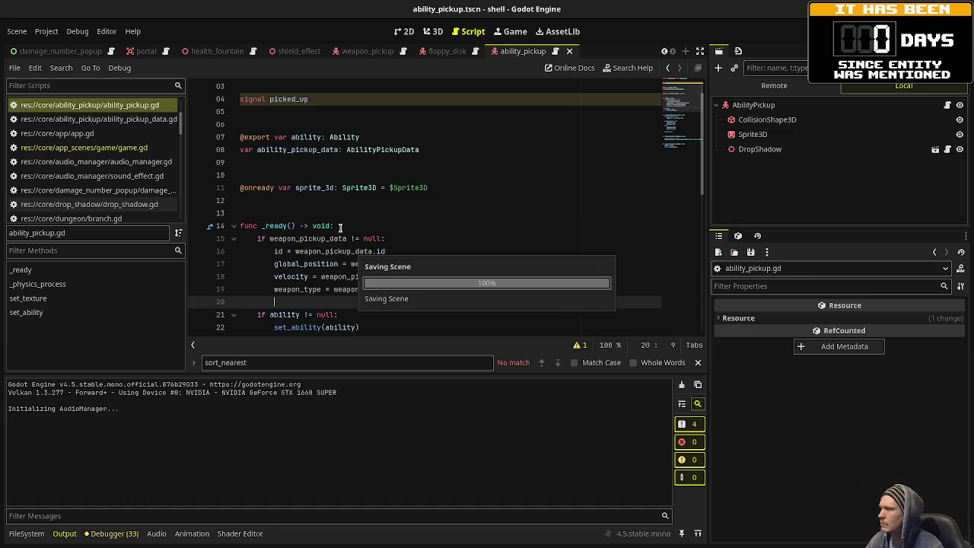
Rename weapon_pickup_data to ability_pickup_data on lines 15 through 19.
{"action": "double_click", "coordinate": [299, 149]}
{"action": "key", "text": "ctrl+c"}
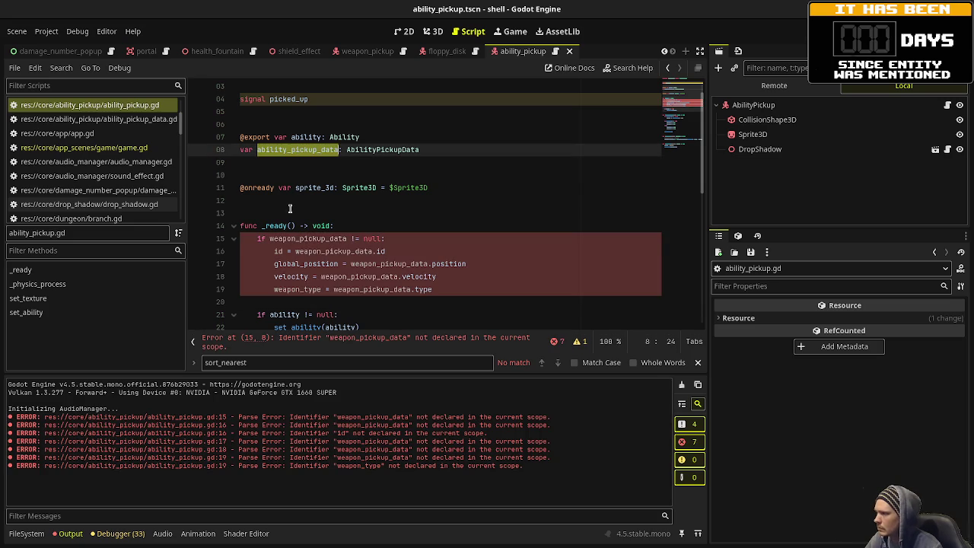
{"action": "double_click", "coordinate": [299, 239]}
{"action": "key", "text": "ctrl+v"}
{"action": "double_click", "coordinate": [299, 249]}
{"action": "key", "text": "ctrl+v"}
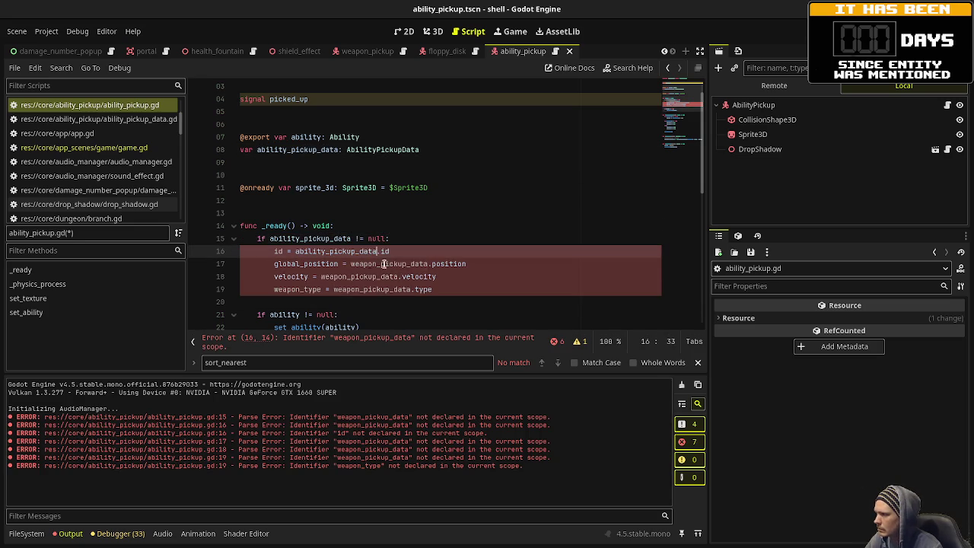
{"action": "double_click", "coordinate": [380, 264]}
{"action": "key", "text": "ctrl+v"}
{"action": "left_click", "coordinate": [351, 277]}
{"action": "double_click", "coordinate": [351, 278]}
{"action": "key", "text": "ctrl+v"}
{"action": "double_click", "coordinate": [354, 289]}
{"action": "key", "text": "ctrl+v"}
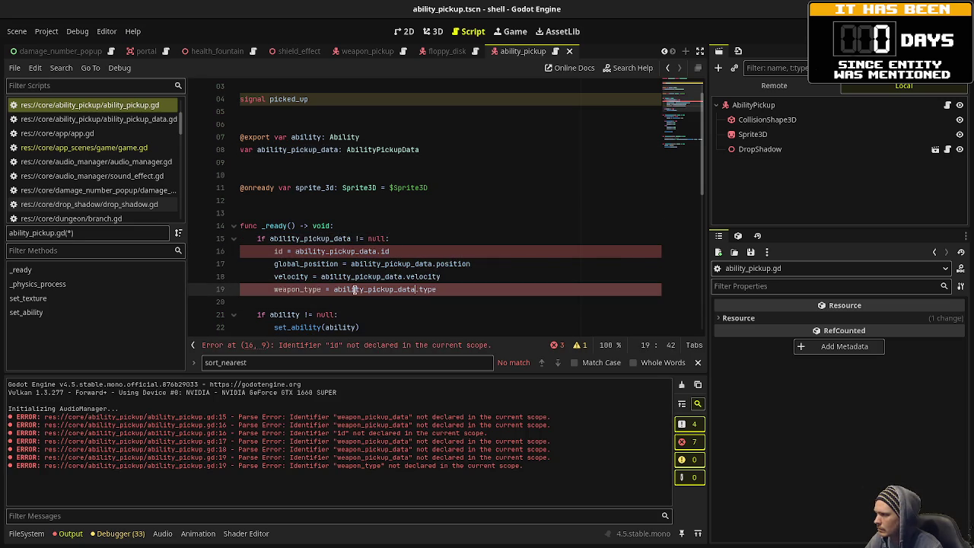
Make line 19 assign ability from ability_pickup_data.ability instead of weapon_type.
{"action": "double_click", "coordinate": [294, 291]}
{"action": "type", "text": "ability"}
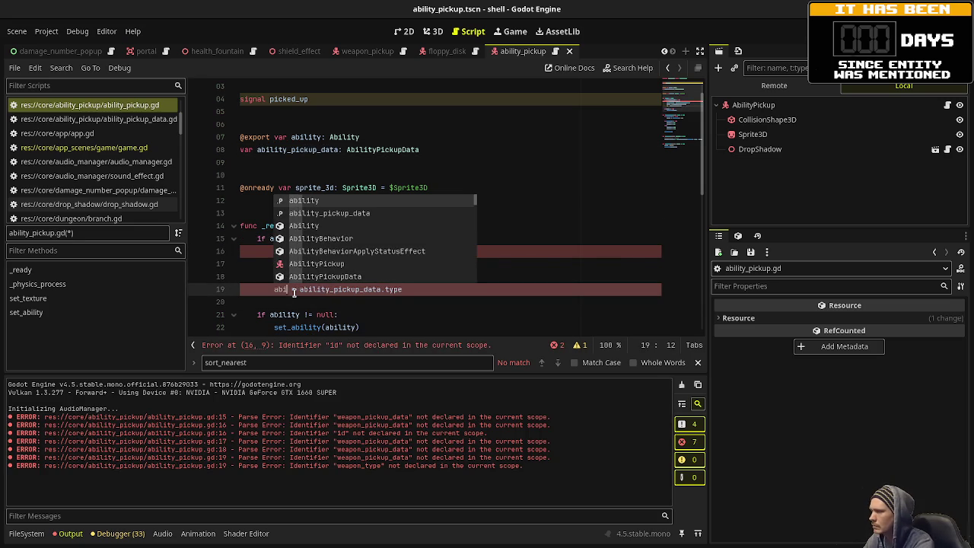
{"action": "double_click", "coordinate": [406, 290]}
{"action": "type", "text": "ability"}
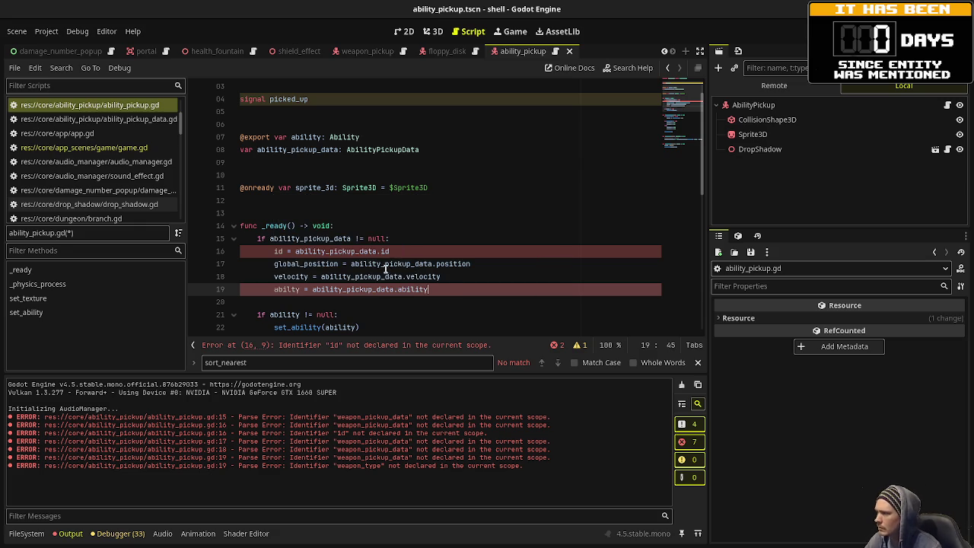
Declare 'var id: int' near the top of ability_pickup.gd and save.
{"action": "scroll", "coordinate": [337, 190], "scroll_direction": "up", "scroll_amount": 1}
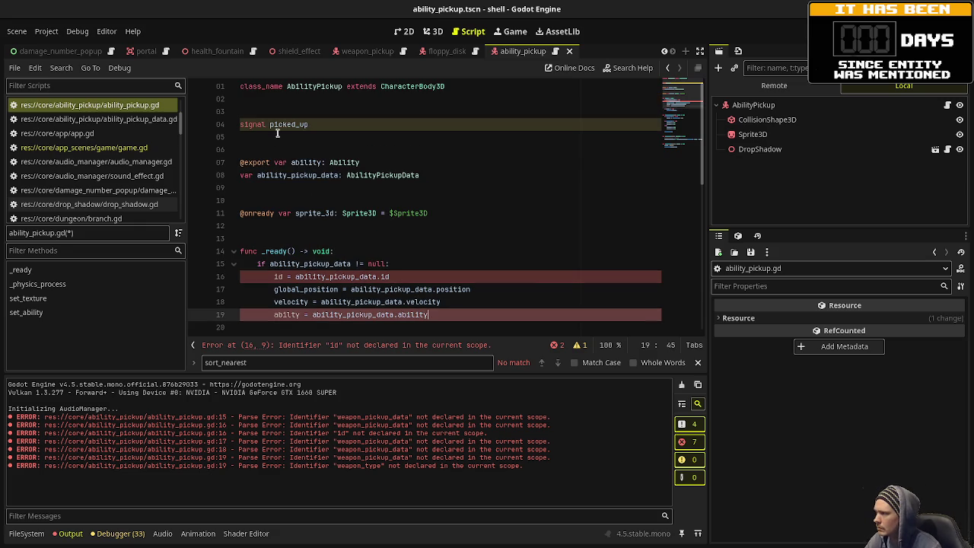
{"action": "left_click", "coordinate": [327, 152]}
{"action": "key", "text": "Return"}
{"action": "type", "text": "var id:"}
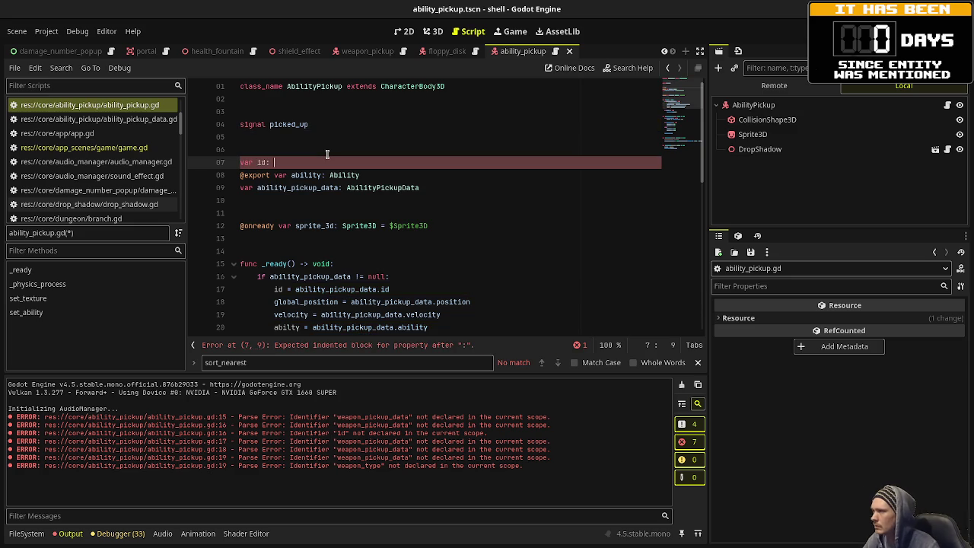
{"action": "left_click", "coordinate": [404, 52]}
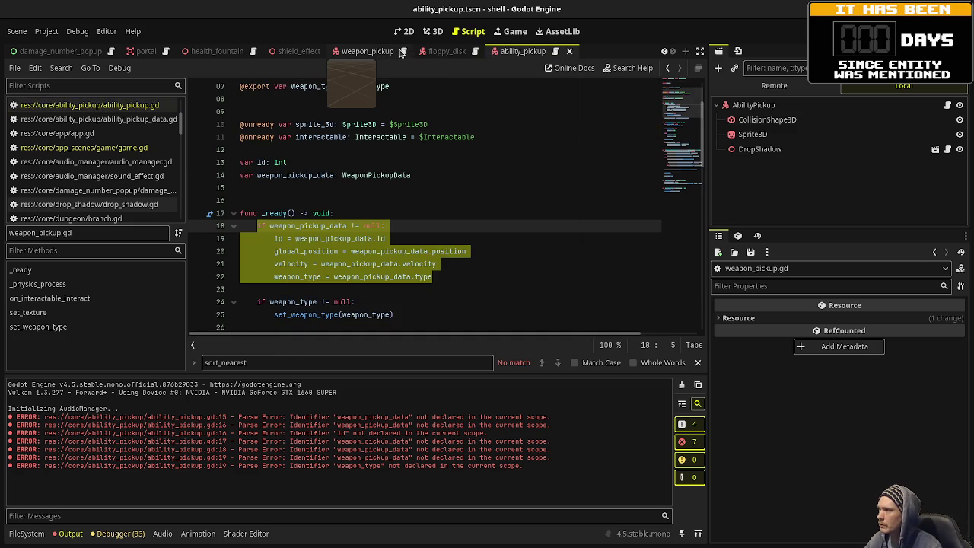
{"action": "left_click", "coordinate": [555, 51]}
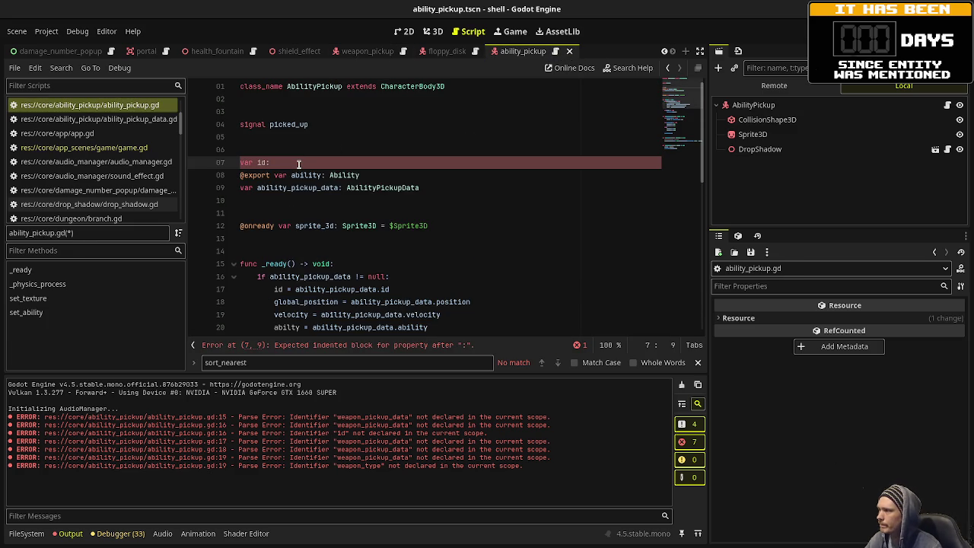
{"action": "type", "text": "int"}
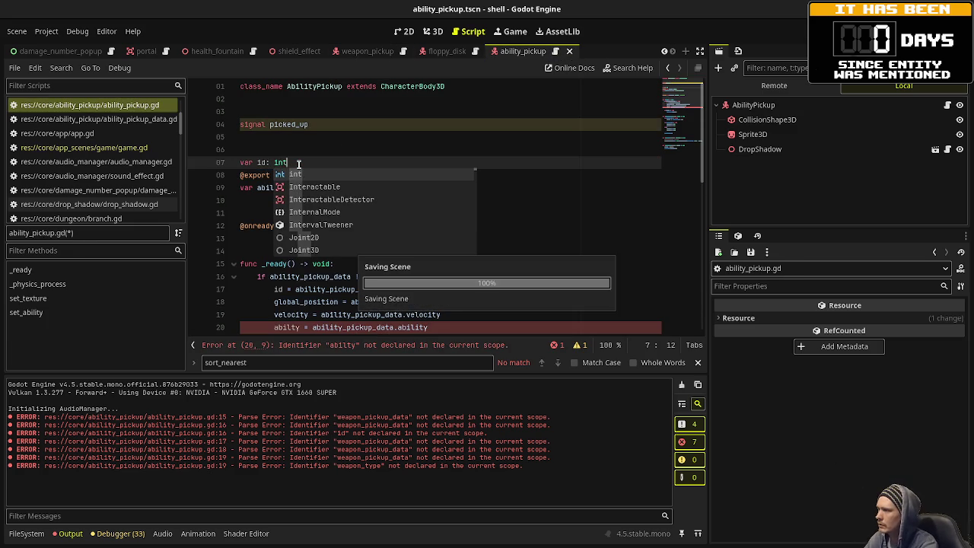
{"action": "key", "text": "Return"}
{"action": "key", "text": "ctrl+s"}
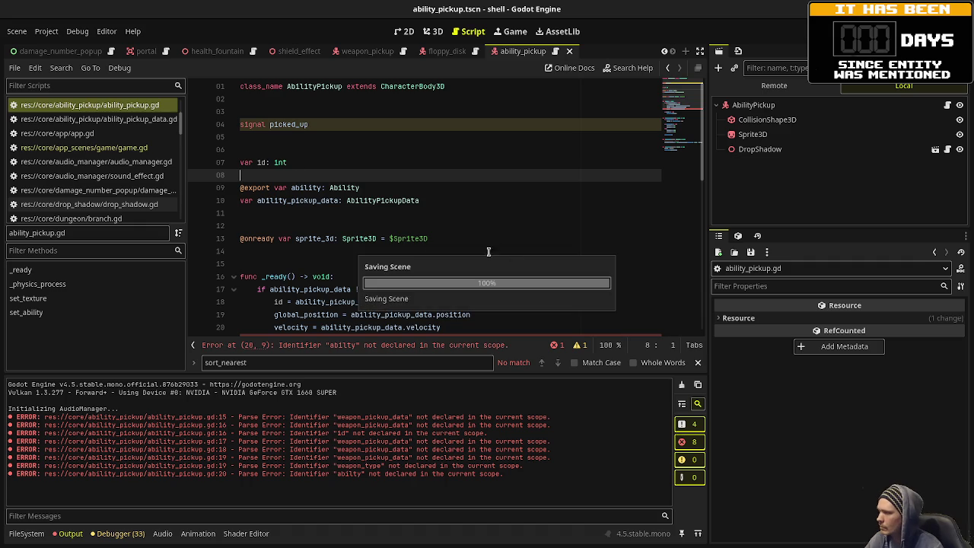
Fix the misspelled 'abilty' to 'ability' and save the script.
{"action": "scroll", "coordinate": [342, 263], "scroll_direction": "down", "scroll_amount": 2}
{"action": "left_click", "coordinate": [291, 263]}
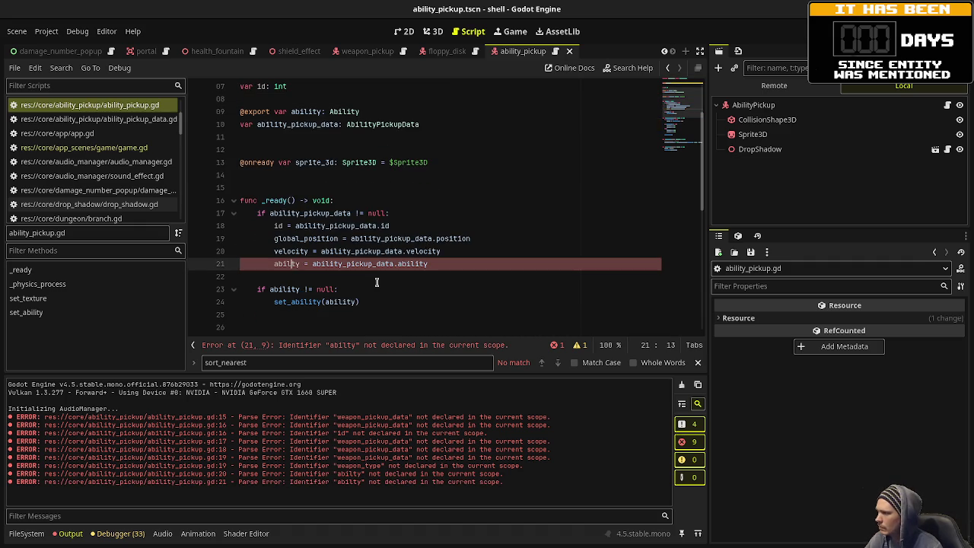
{"action": "type", "text": "i"}
{"action": "left_click", "coordinate": [496, 241]}
{"action": "key", "text": "ctrl+s"}
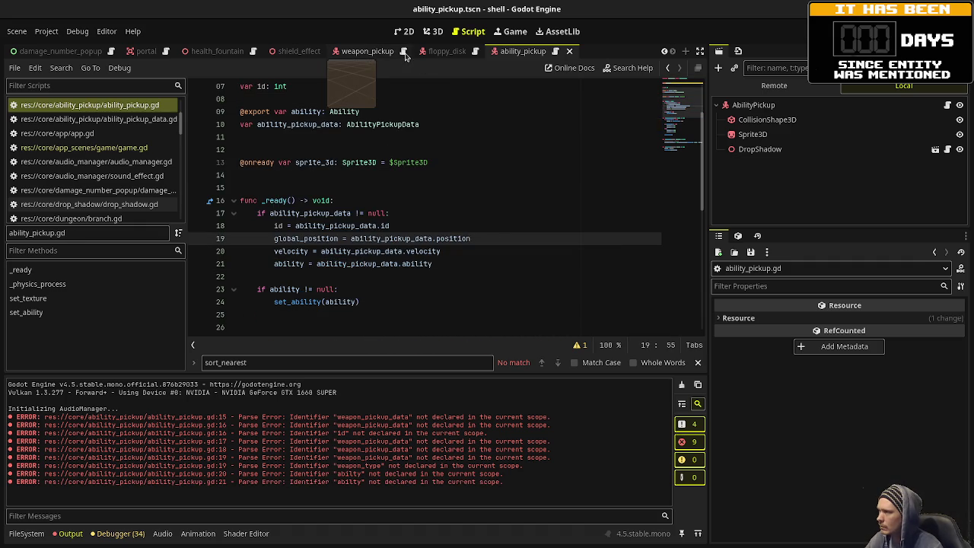
Paste weapon_pickup.gd's data sync block after move_and_slide() in ability_pickup.gd and save.
{"action": "left_click", "coordinate": [405, 51]}
{"action": "scroll", "coordinate": [375, 196], "scroll_direction": "down", "scroll_amount": 5}
{"action": "scroll", "coordinate": [375, 196], "scroll_direction": "down", "scroll_amount": 3}
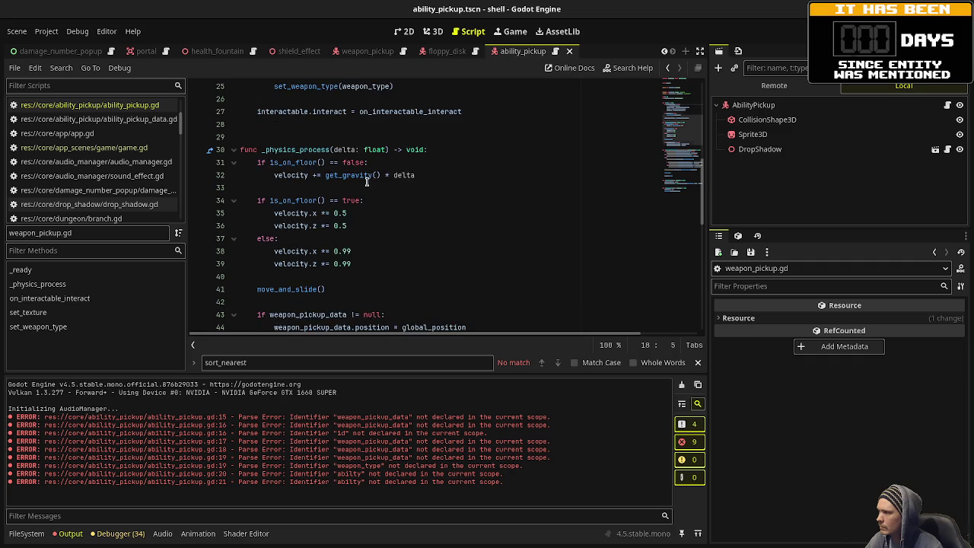
{"action": "left_click_drag", "start_coordinate": [449, 259], "coordinate": [257, 239]}
{"action": "scroll", "coordinate": [388, 96], "scroll_direction": "up", "scroll_amount": 3}
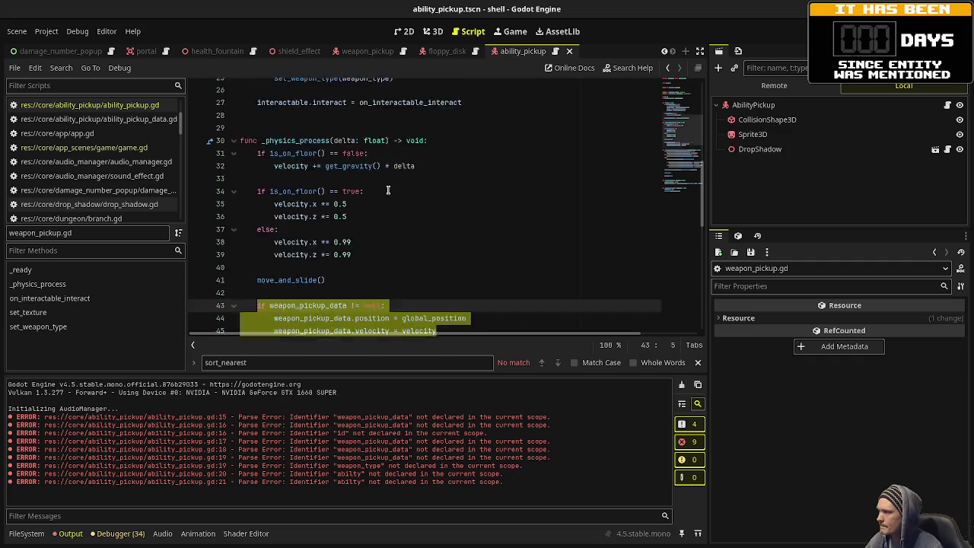
{"action": "left_click", "coordinate": [556, 52]}
{"action": "scroll", "coordinate": [341, 251], "scroll_direction": "down", "scroll_amount": 8}
{"action": "left_click", "coordinate": [341, 252]}
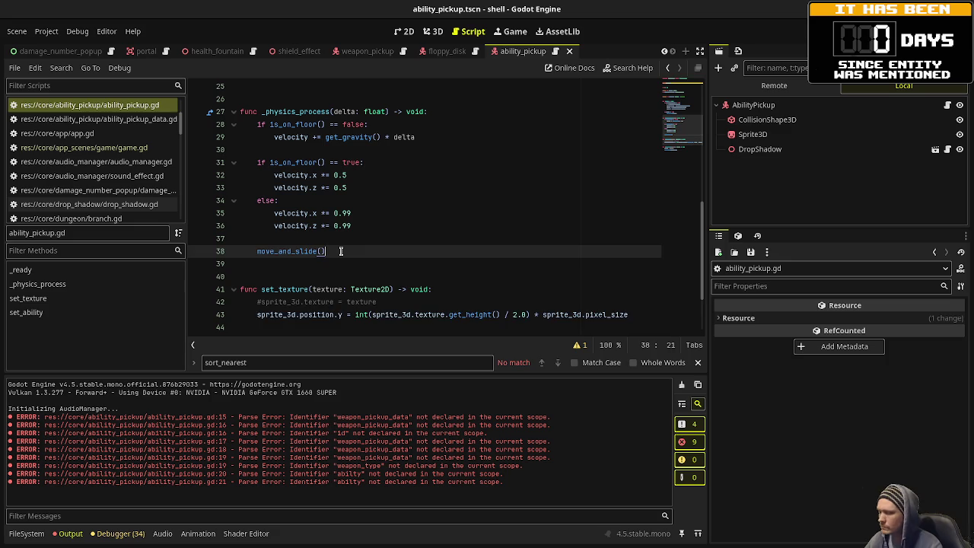
{"action": "key", "text": "Return"}
{"action": "key", "text": "Return"}
{"action": "key", "text": "ctrl+v"}
{"action": "key", "text": "ctrl+s"}
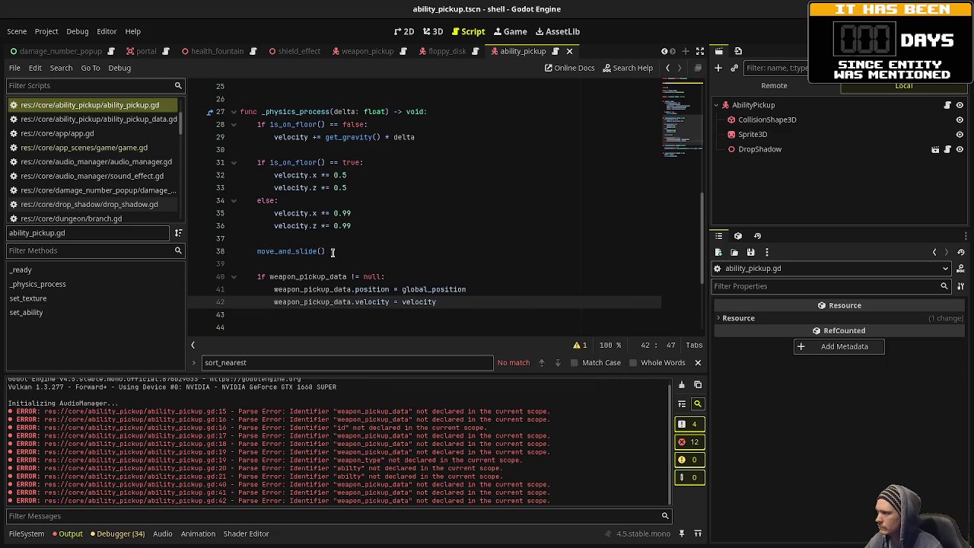
Rename weapon_pickup_data to ability_pickup_data on lines 40-42, save, and return to weapon_pickup.gd.
{"action": "scroll", "coordinate": [288, 249], "scroll_direction": "up", "scroll_amount": 3}
{"action": "double_click", "coordinate": [320, 112]}
{"action": "key", "text": "ctrl+c"}
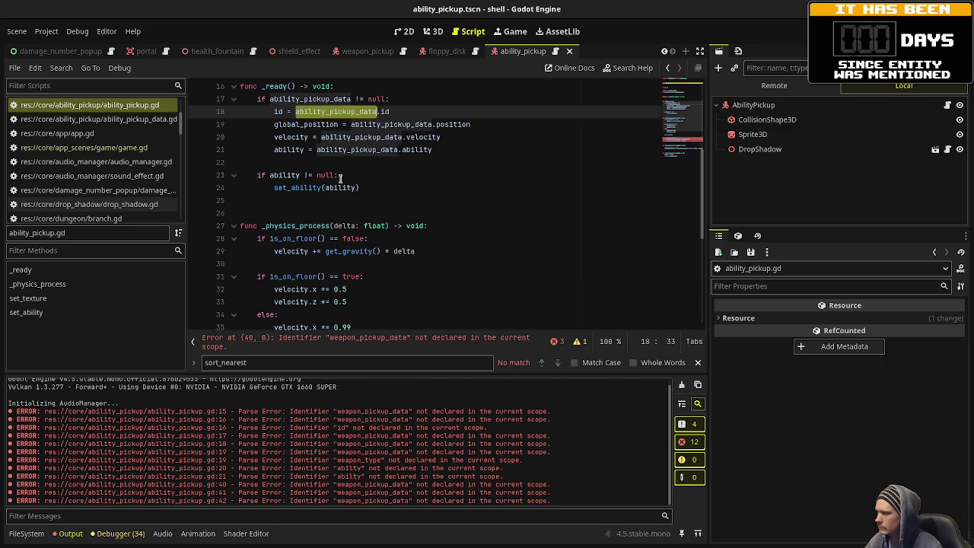
{"action": "scroll", "coordinate": [316, 190], "scroll_direction": "down", "scroll_amount": 4}
{"action": "double_click", "coordinate": [311, 239]}
{"action": "key", "text": "ctrl+v"}
{"action": "double_click", "coordinate": [310, 252]}
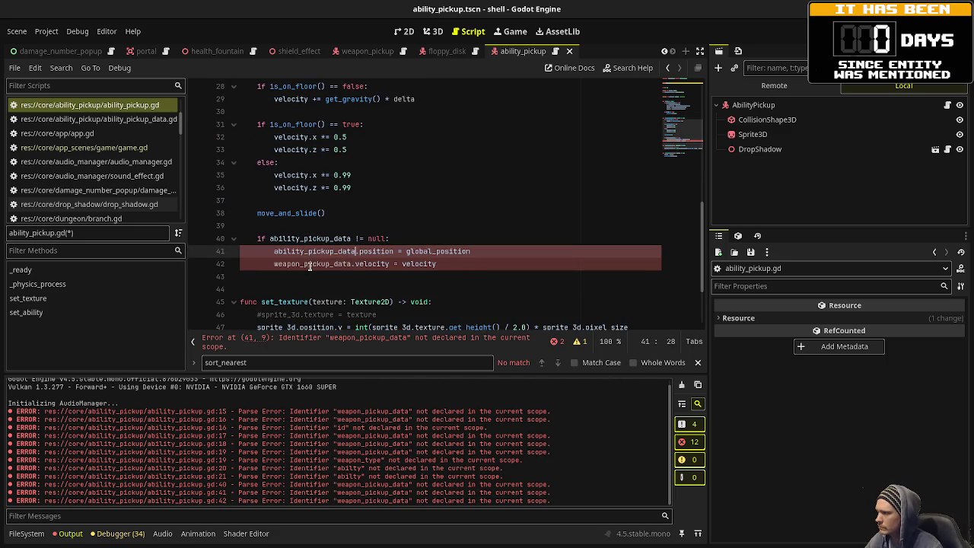
{"action": "key", "text": "ctrl+v"}
{"action": "double_click", "coordinate": [311, 263]}
{"action": "key", "text": "ctrl+v"}
{"action": "key", "text": "ctrl+s"}
{"action": "scroll", "coordinate": [391, 215], "scroll_direction": "down", "scroll_amount": 3}
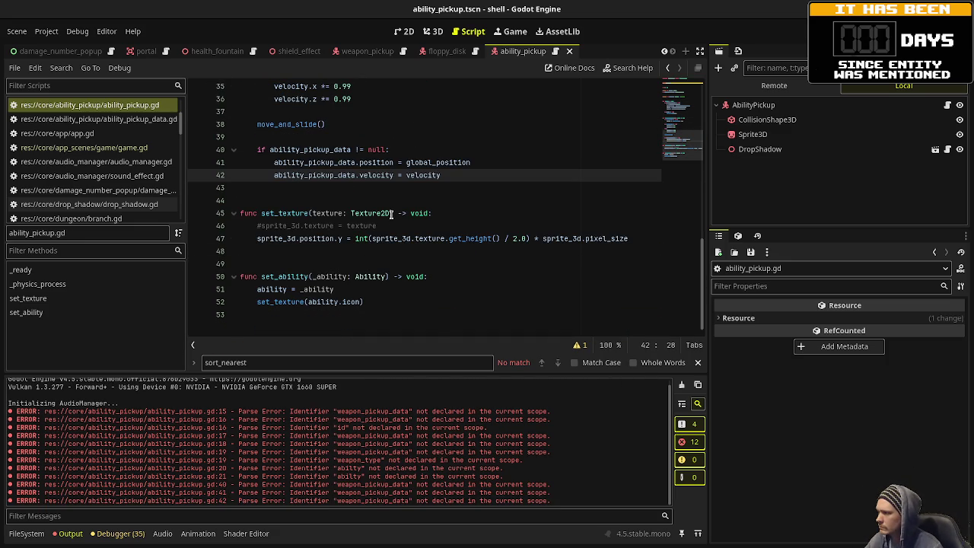
{"action": "key", "text": "alt+Left"}
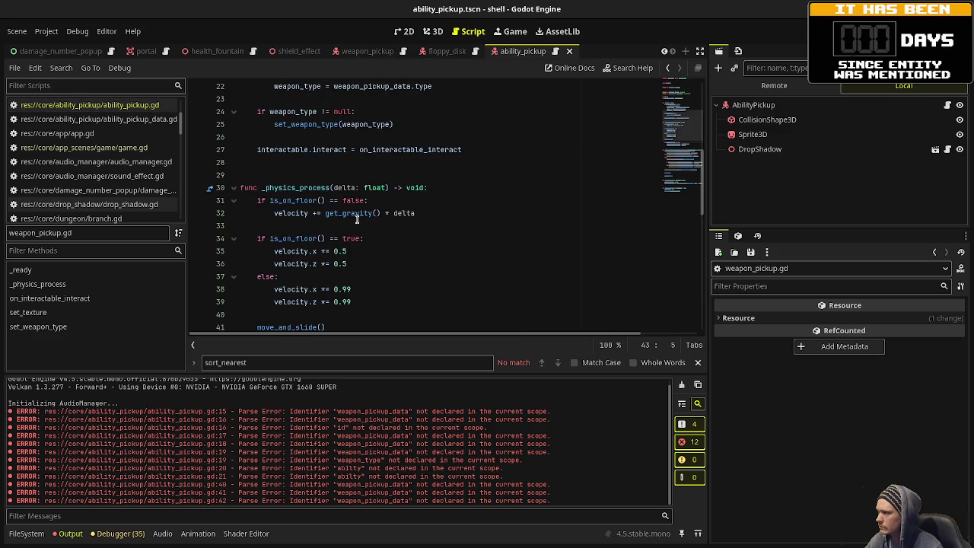
{"action": "scroll", "coordinate": [360, 233], "scroll_direction": "down", "scroll_amount": 5}
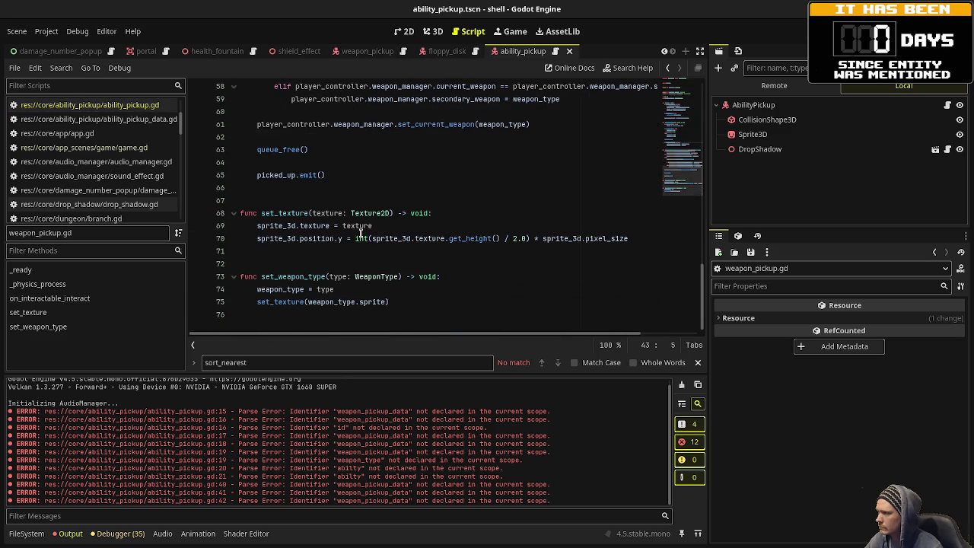
Stop the previous session and relaunch the game for a fresh playtest.
{"action": "key", "text": "F5"}
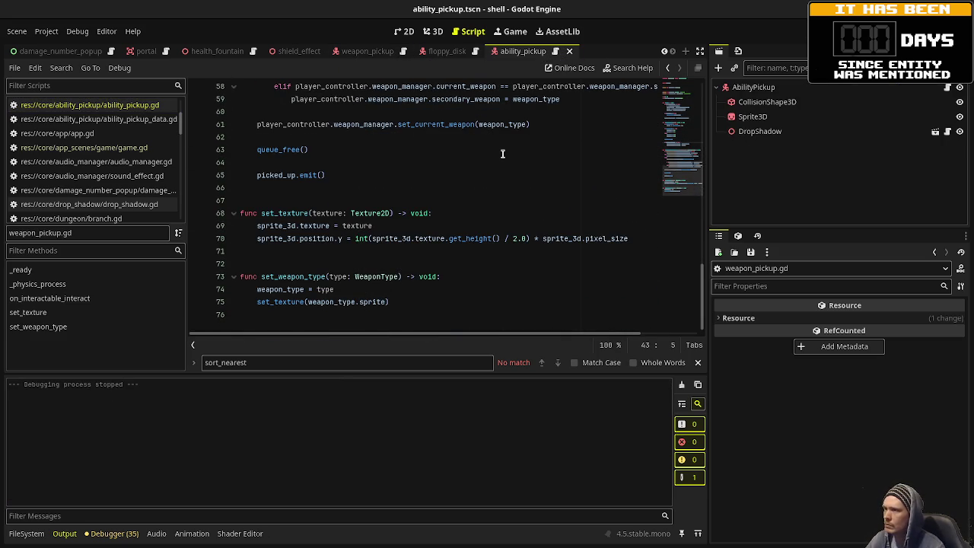
{"action": "key", "text": "F5"}
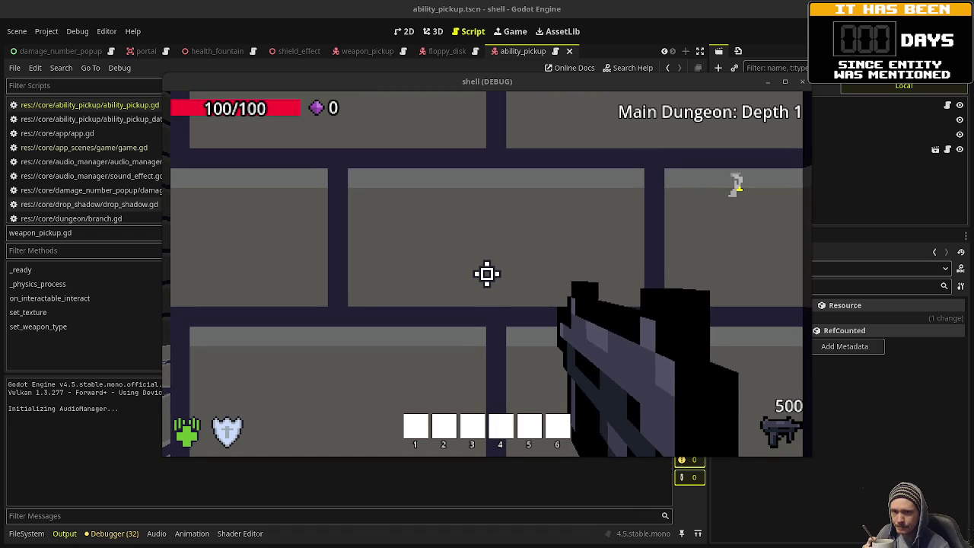
{"action": "key", "text": "super"}
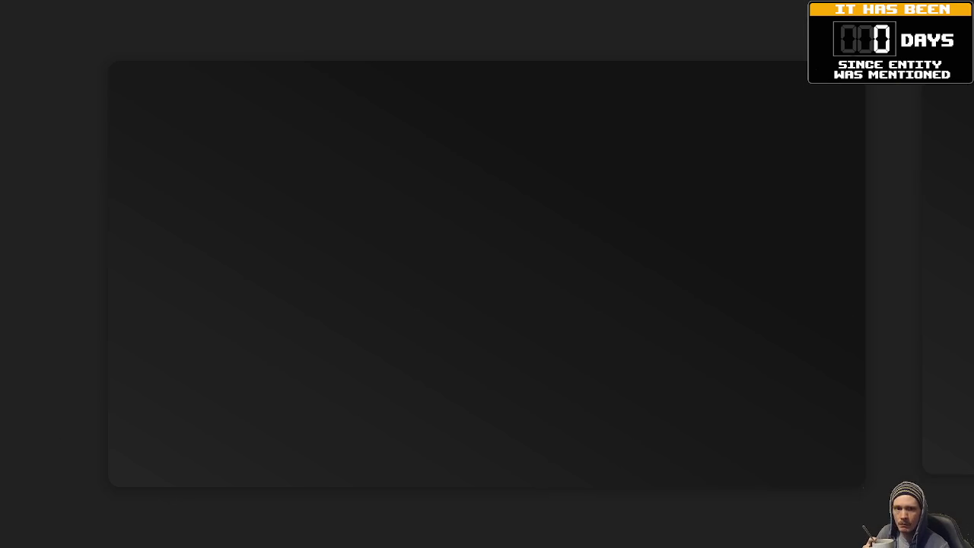
{"action": "key", "text": "super"}
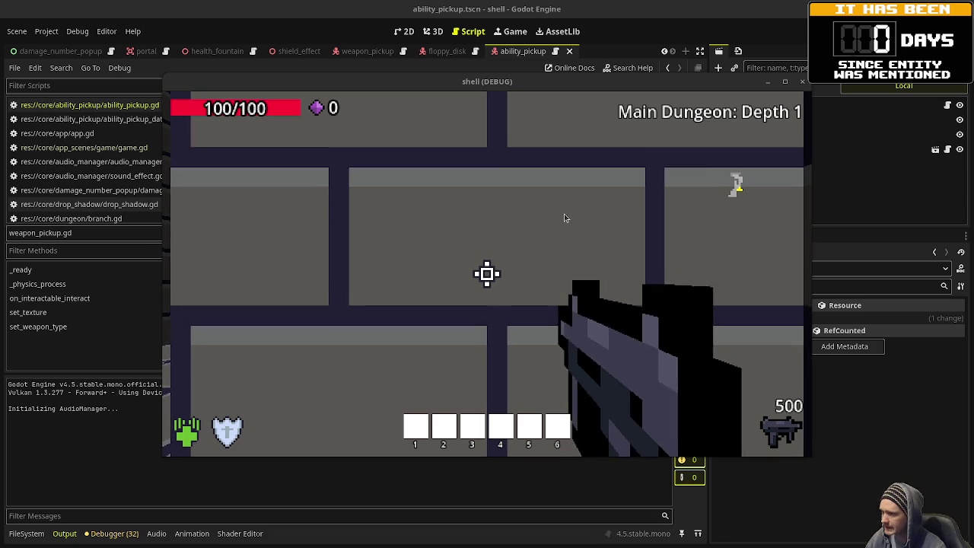
Fire the gun and walk Depth 1's corridor into the room toward the green swirl pickup.
{"action": "left_click", "coordinate": [487, 274]}
{"action": "mouse_move", "coordinate": [487, 274]}
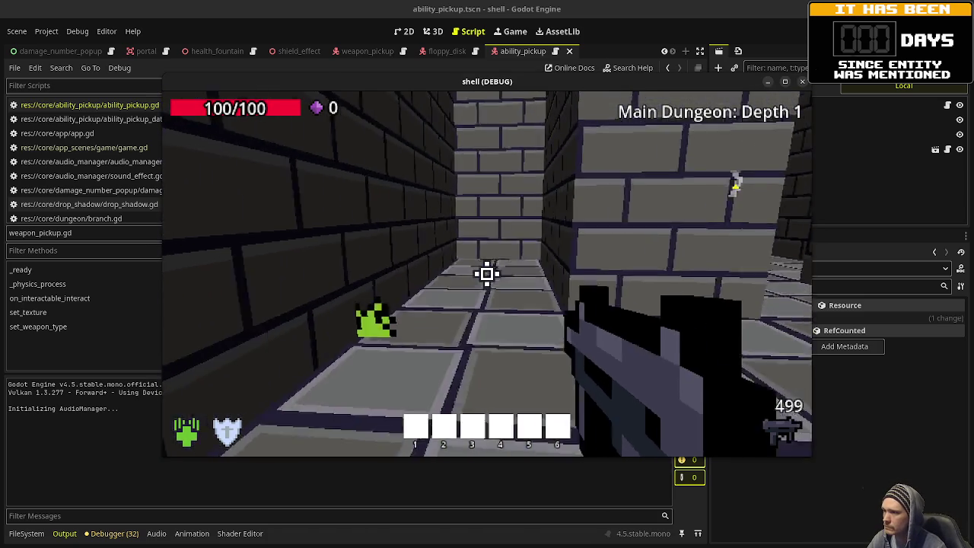
{"action": "key", "text": "w"}
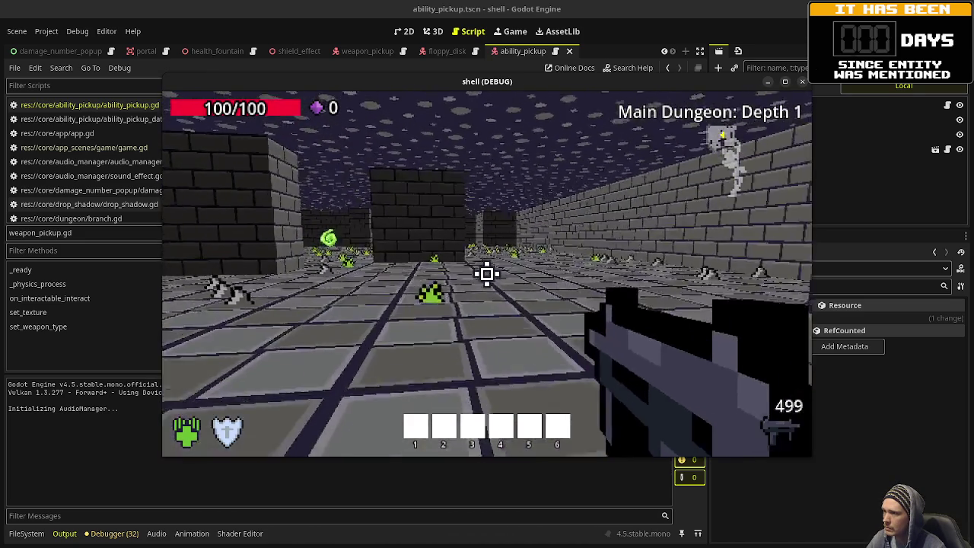
{"action": "key", "text": "w"}
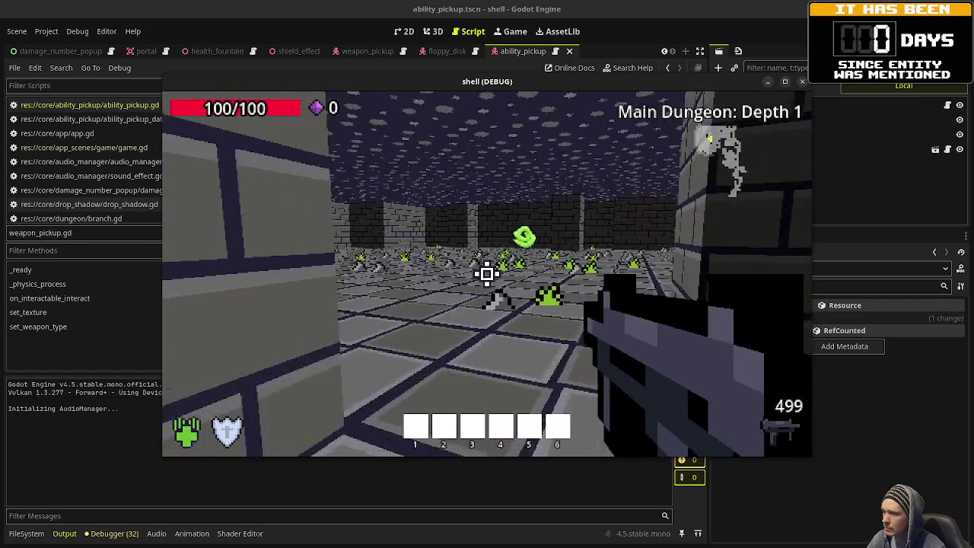
{"action": "key", "text": "w"}
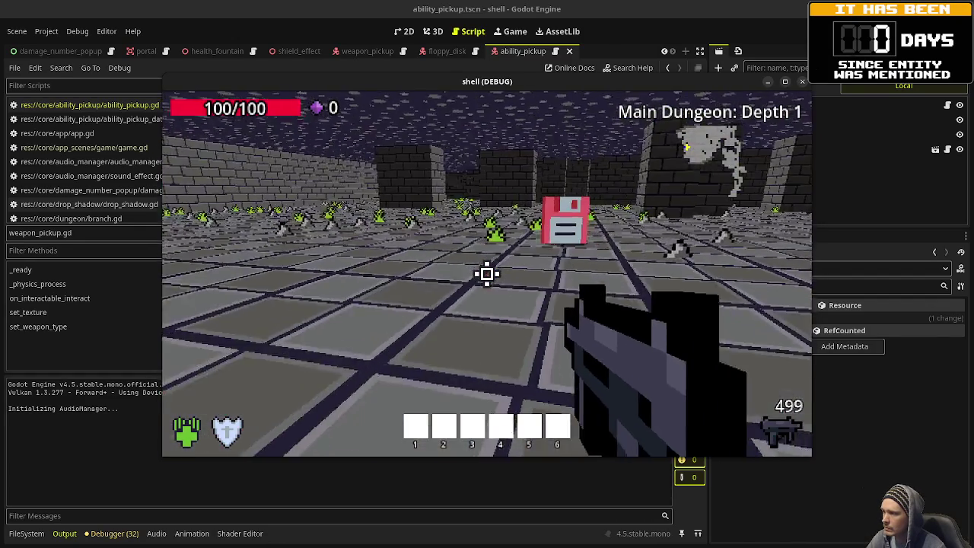
{"action": "key", "text": "w"}
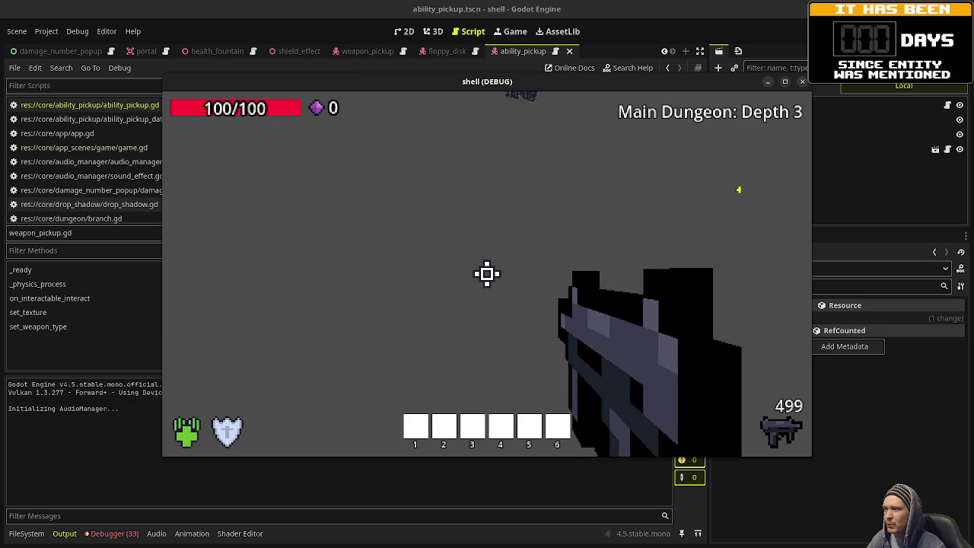
Stop and relaunch the game, then walk down the first Depth 1 corridors.
{"action": "key", "text": "F8"}
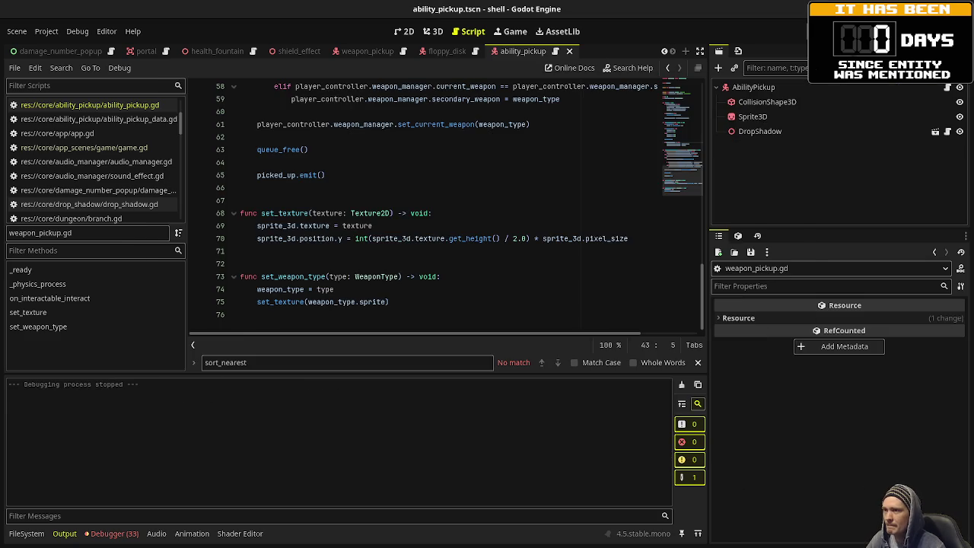
{"action": "key", "text": "F5"}
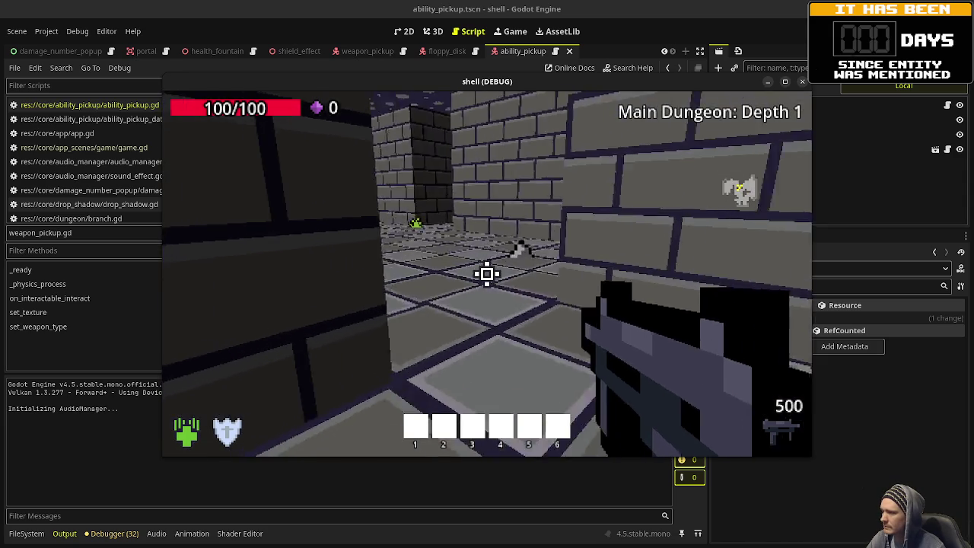
{"action": "key", "text": "w"}
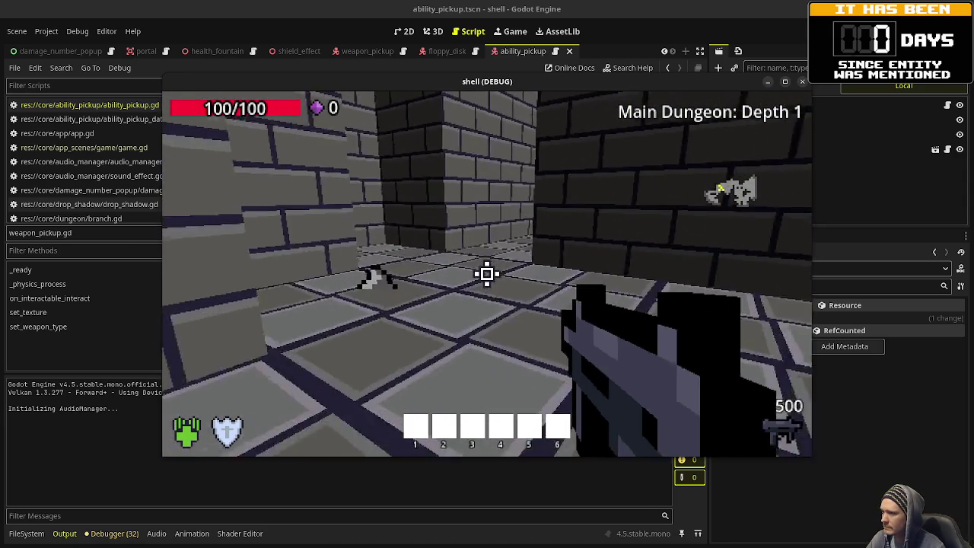
{"action": "key", "text": "w"}
{"action": "key", "text": "w"}
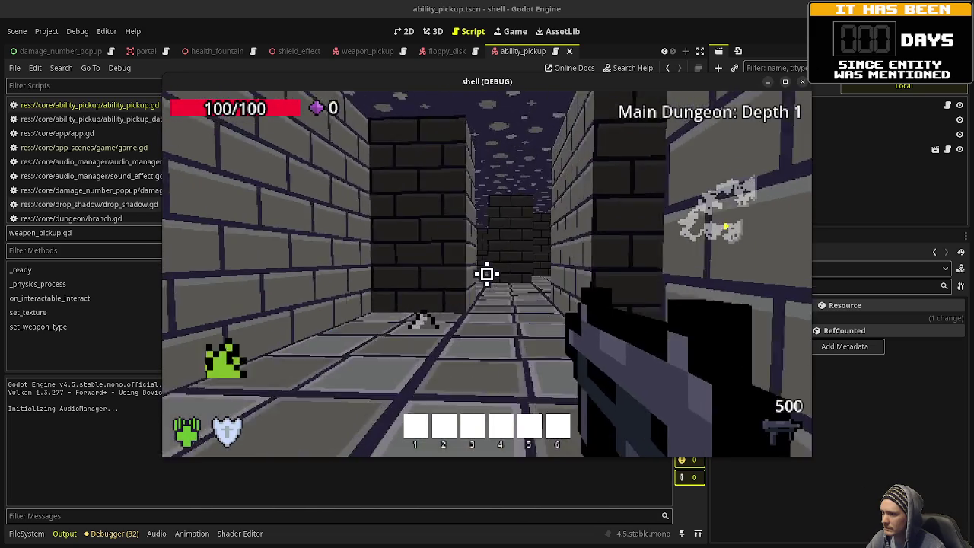
Cross the slime room, enter the floppy disk to descend, then stop the game.
{"action": "key", "text": "w"}
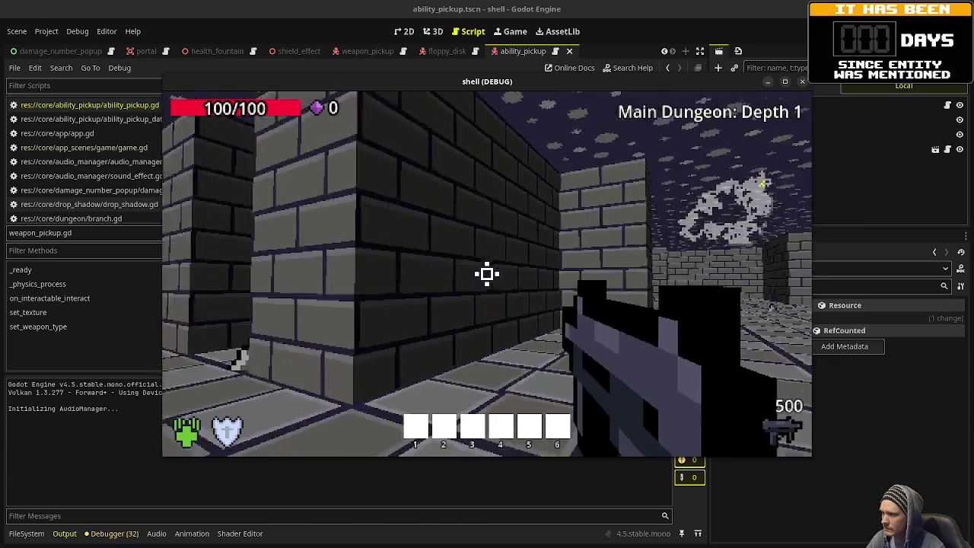
{"action": "key", "text": "w"}
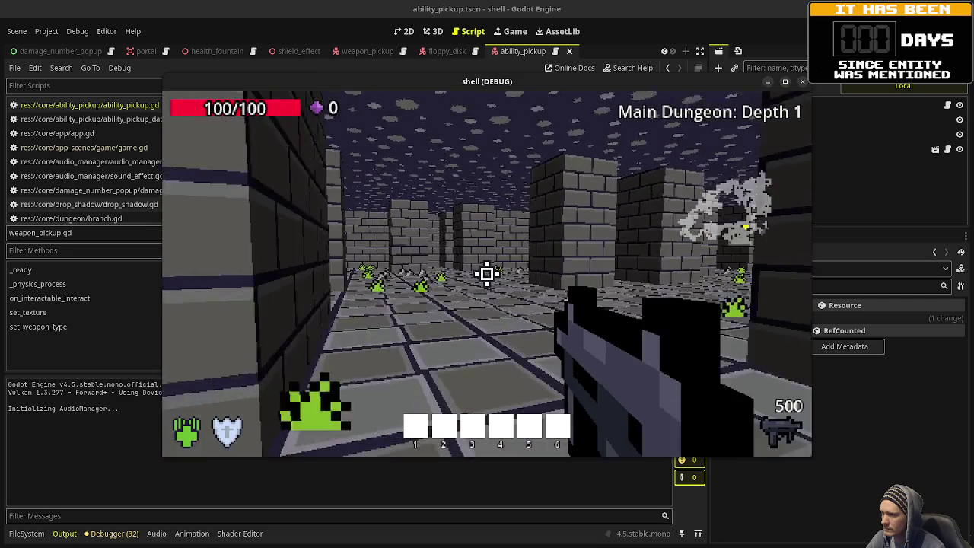
{"action": "key", "text": "w"}
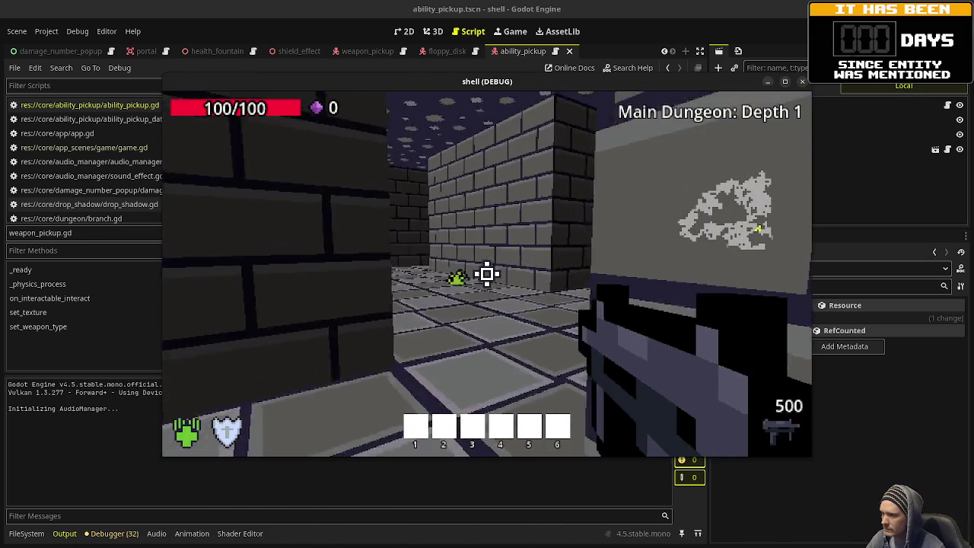
{"action": "key", "text": "w"}
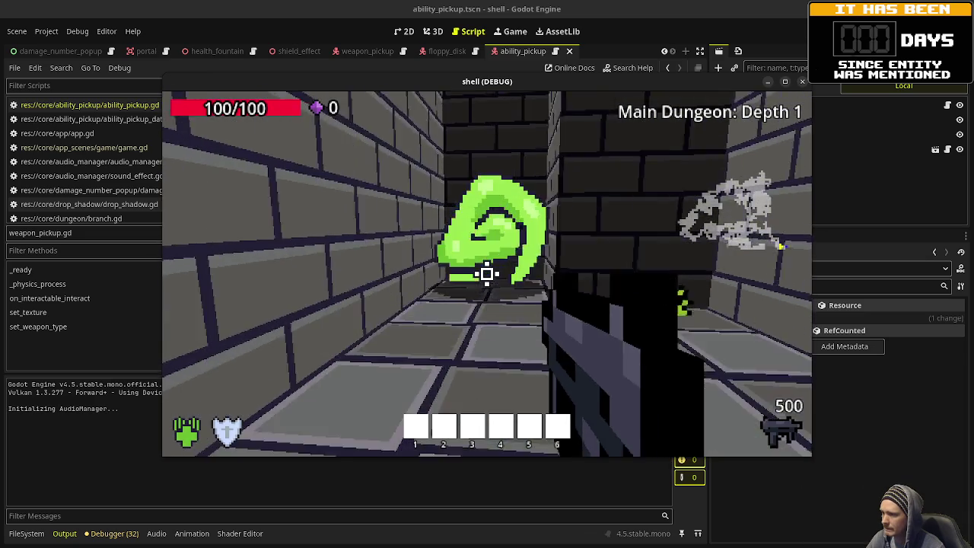
{"action": "key", "text": "a"}
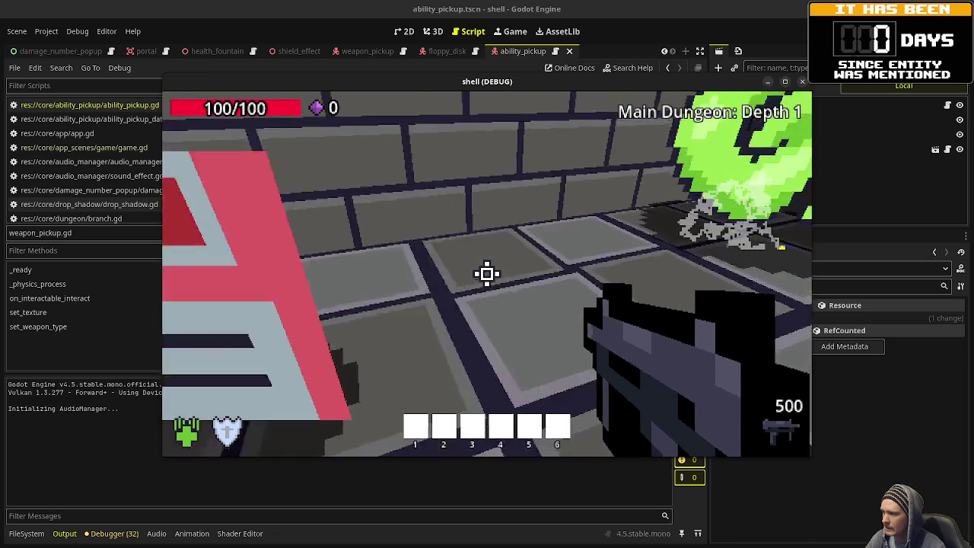
{"action": "key", "text": "w"}
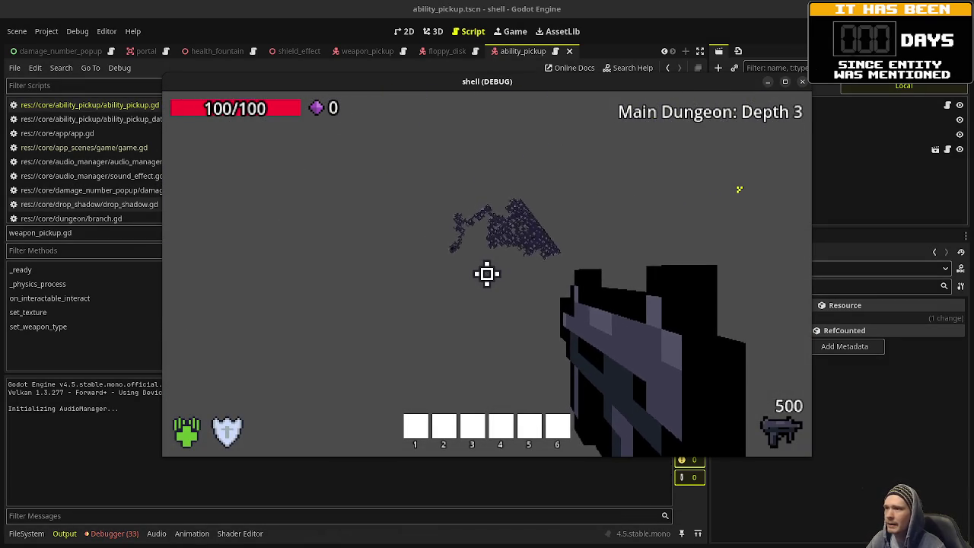
{"action": "key", "text": "F8"}
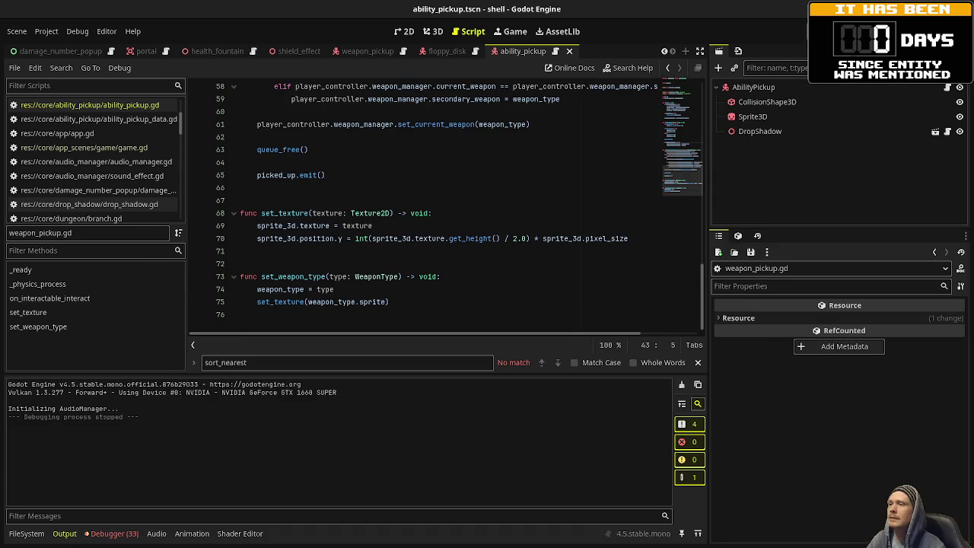
Relaunch, walk the side corridor to collect the green pickup and descend, then stop the game.
{"action": "key", "text": "F5"}
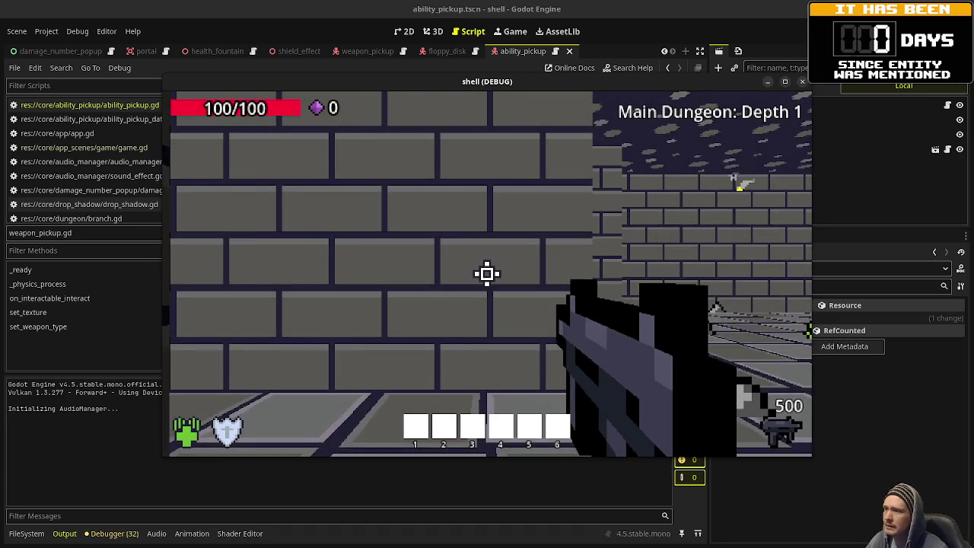
{"action": "mouse_move", "coordinate": [487, 274]}
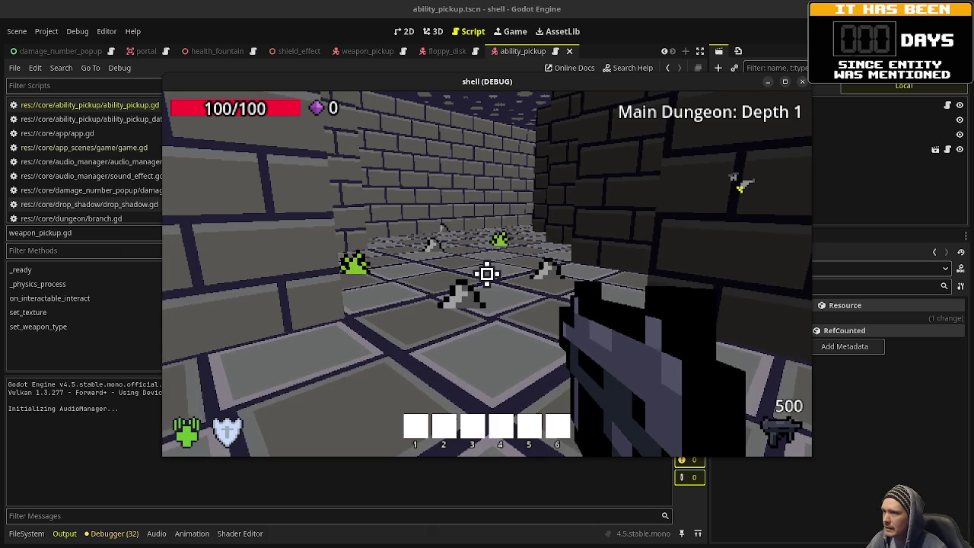
{"action": "key", "text": "w"}
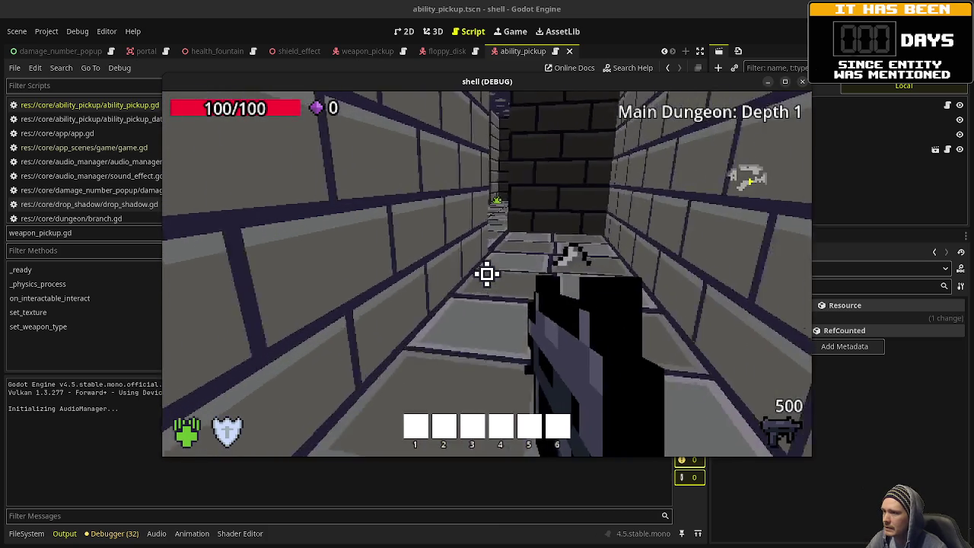
{"action": "key", "text": "w"}
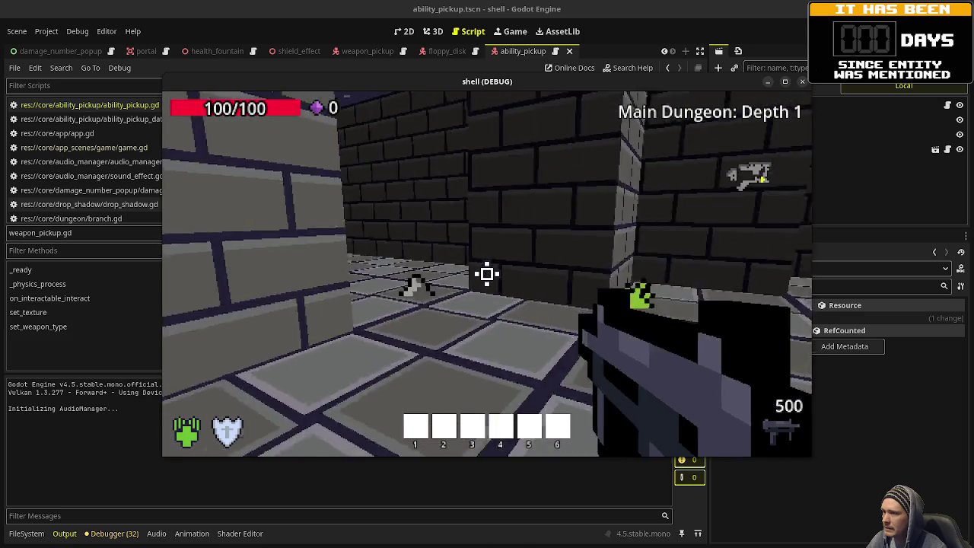
{"action": "key", "text": "w"}
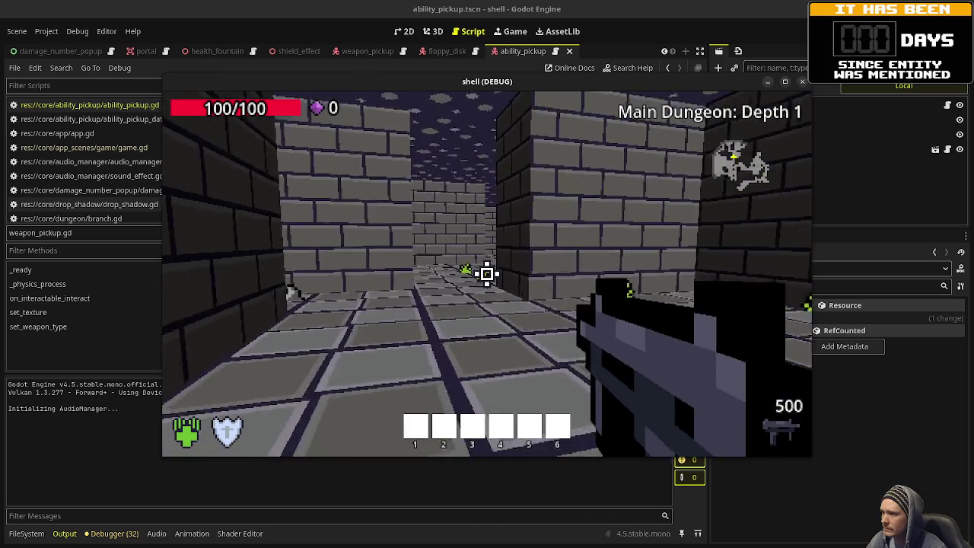
{"action": "key", "text": "w"}
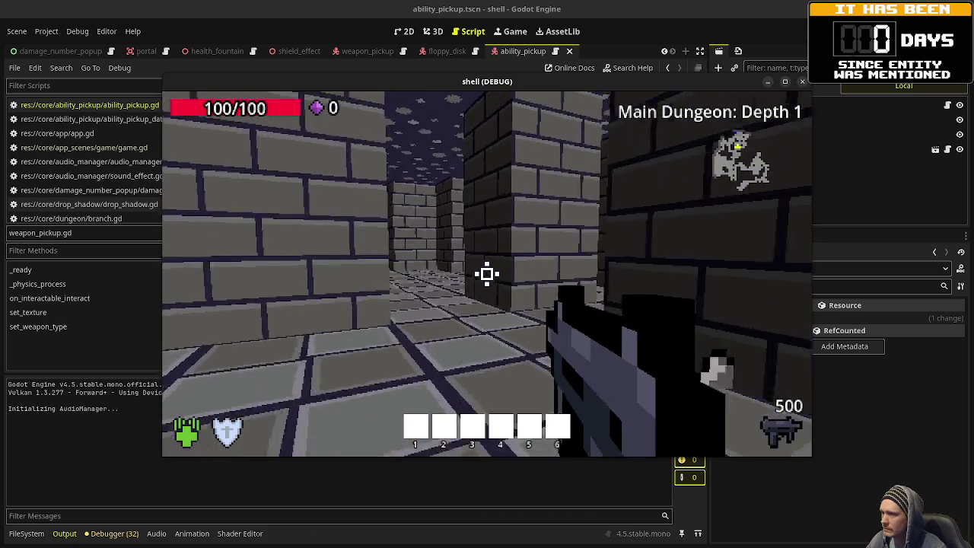
{"action": "key", "text": "w"}
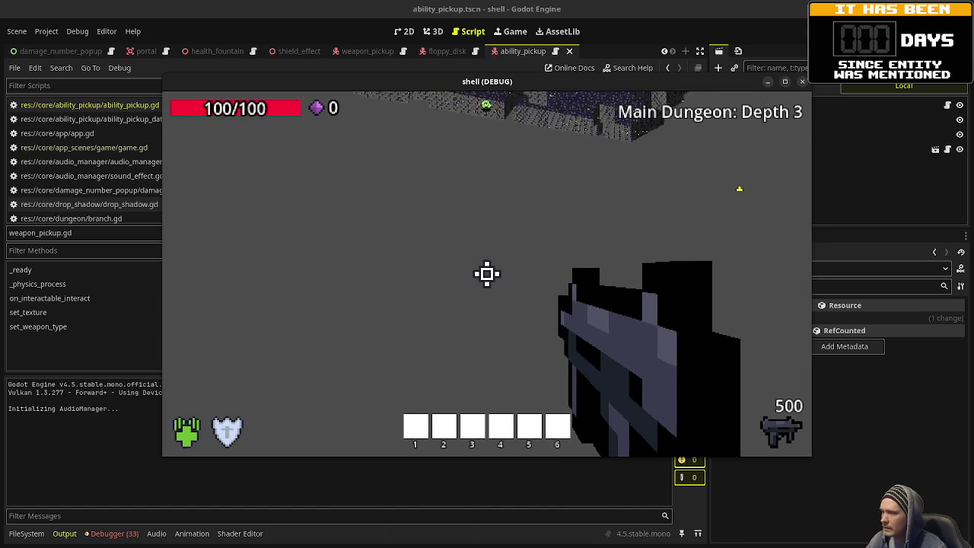
{"action": "key", "text": "F8"}
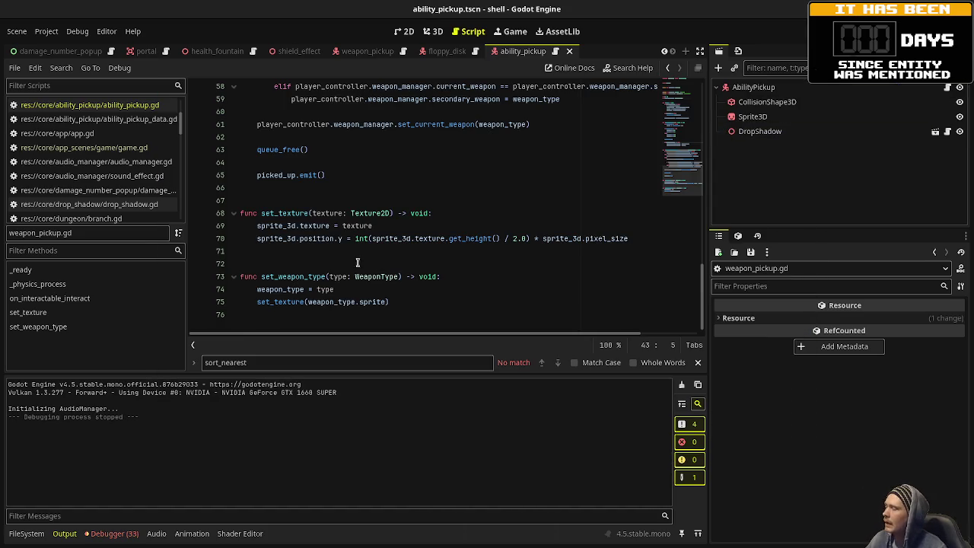
Open game.gd and scroll through its ability pickup spawning code.
{"action": "left_click", "coordinate": [83, 148]}
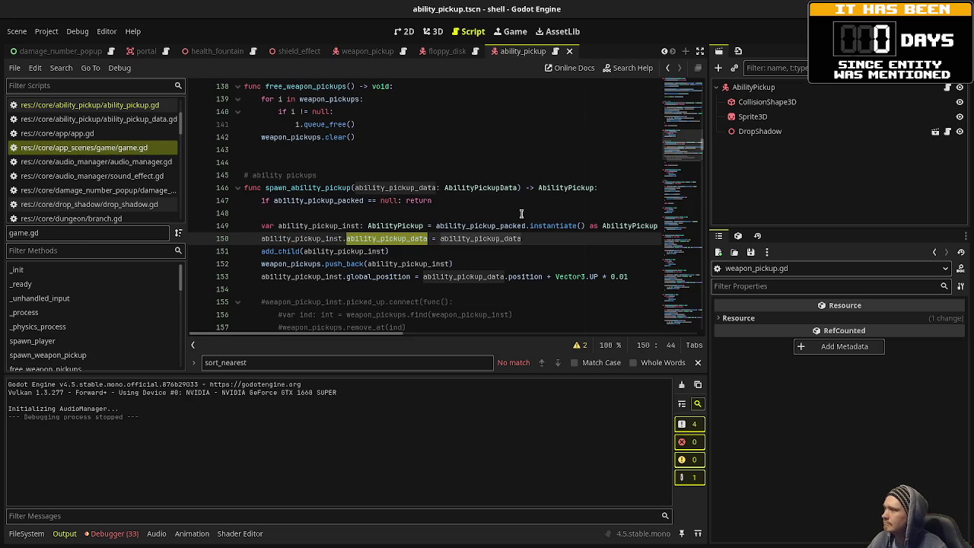
{"action": "scroll", "coordinate": [521, 213], "scroll_direction": "down", "scroll_amount": 4}
{"action": "scroll", "coordinate": [521, 213], "scroll_direction": "up", "scroll_amount": 1}
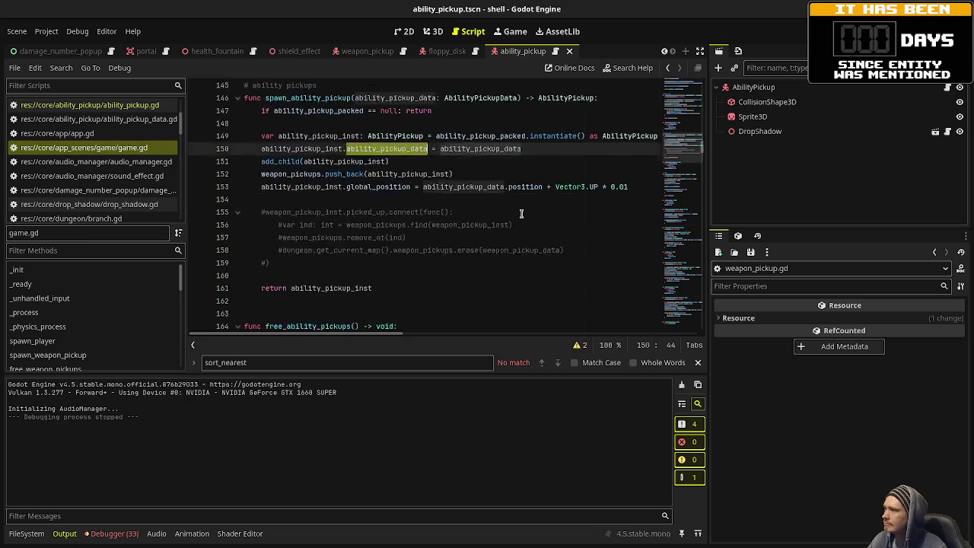
{"action": "scroll", "coordinate": [521, 213], "scroll_direction": "up", "scroll_amount": 2}
{"action": "left_click", "coordinate": [57, 133]}
{"action": "left_click", "coordinate": [84, 147]}
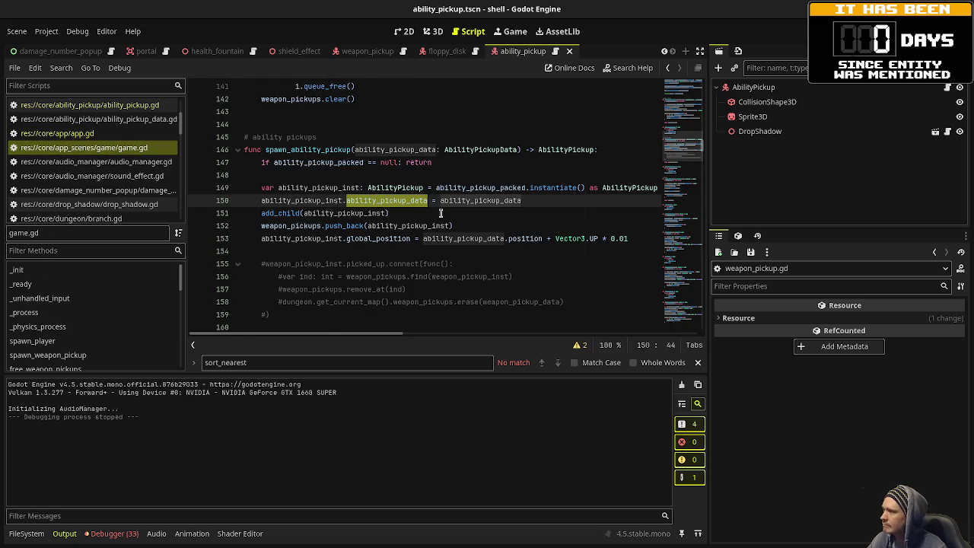
{"action": "scroll", "coordinate": [440, 213], "scroll_direction": "down", "scroll_amount": 12}
{"action": "scroll", "coordinate": [440, 213], "scroll_direction": "down", "scroll_amount": 10}
{"action": "scroll", "coordinate": [544, 214], "scroll_direction": "down", "scroll_amount": 19}
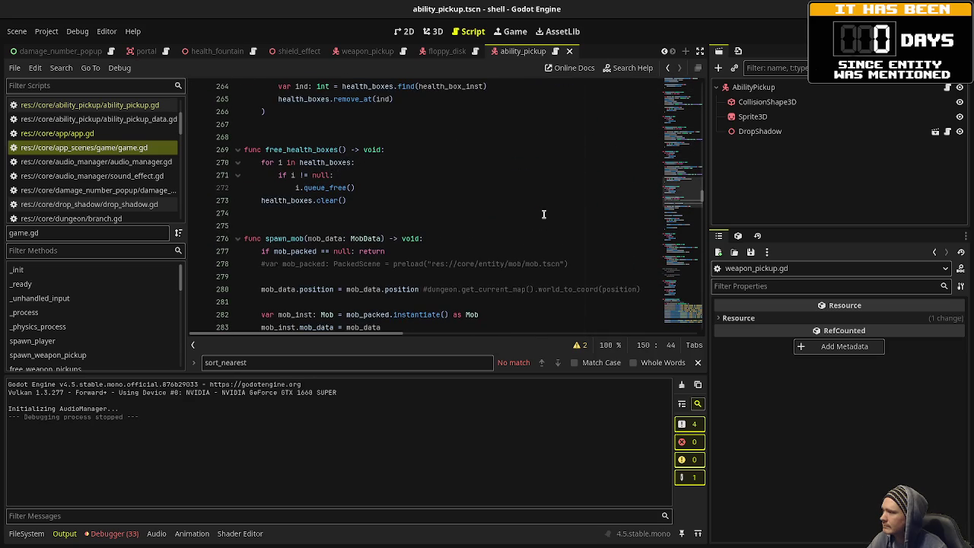
Show the debugger's Errors list and jump to the game.gd:517 ability_pickup_added error.
{"action": "left_click", "coordinate": [113, 533]}
{"action": "left_click", "coordinate": [93, 386]}
{"action": "scroll", "coordinate": [179, 448], "scroll_direction": "down", "scroll_amount": 10}
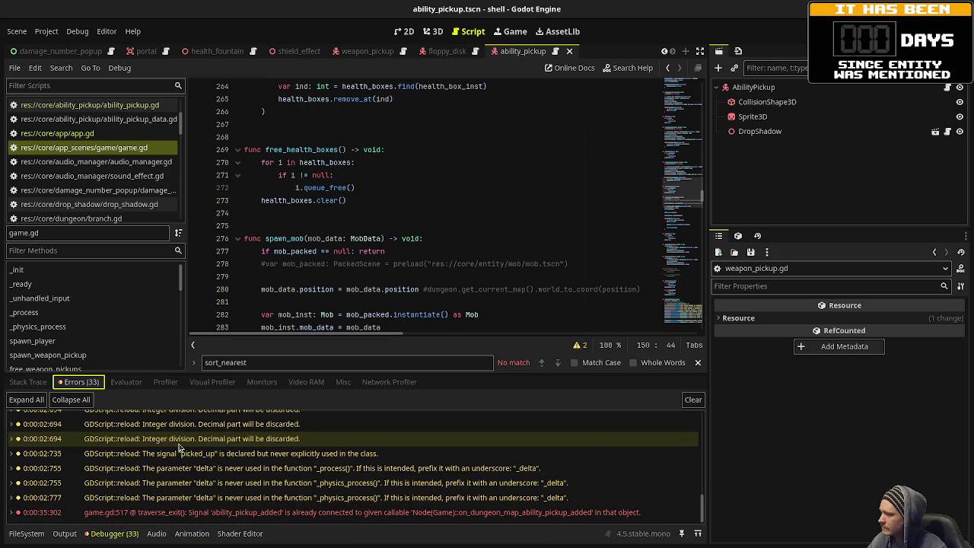
{"action": "left_click", "coordinate": [248, 515]}
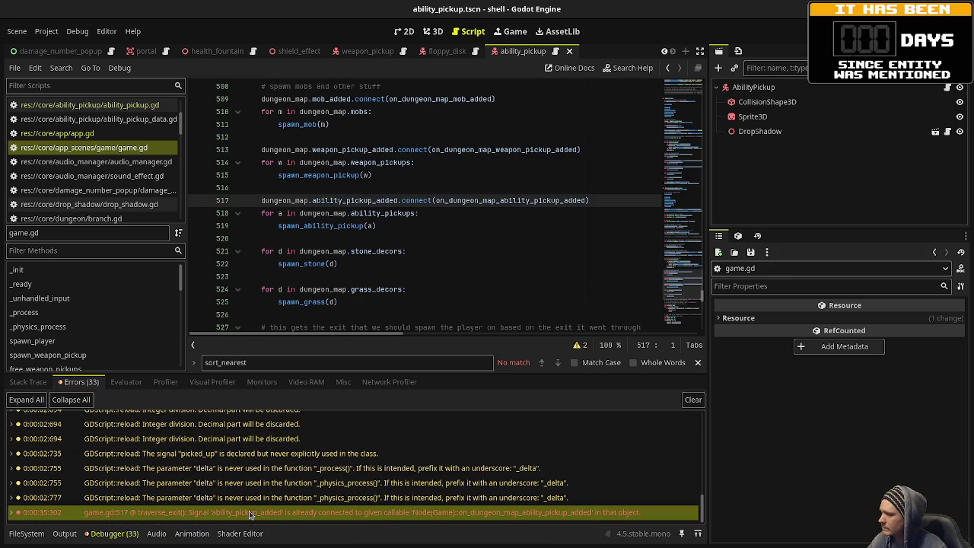
{"action": "mouse_move", "coordinate": [250, 513]}
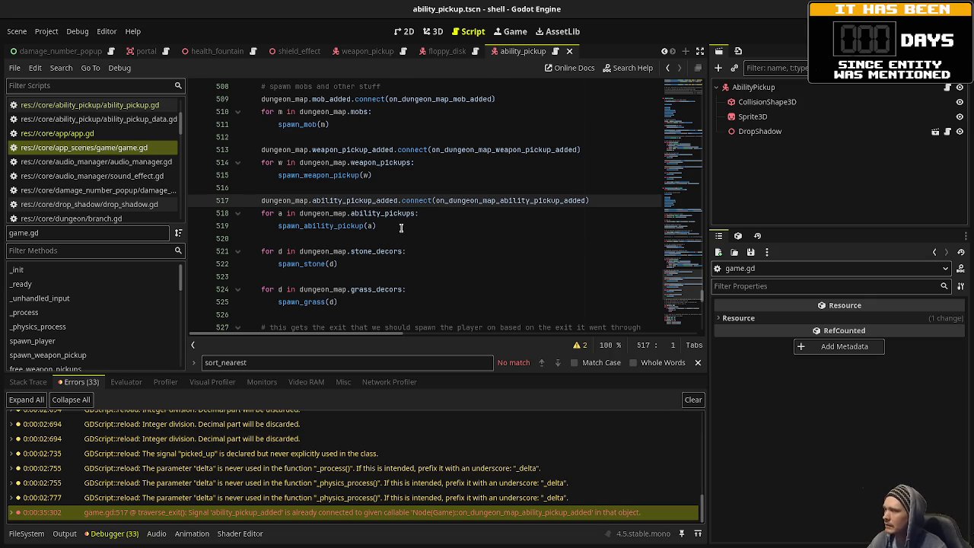
{"action": "scroll", "coordinate": [418, 228], "scroll_direction": "up", "scroll_amount": 3}
{"action": "scroll", "coordinate": [401, 227], "scroll_direction": "down", "scroll_amount": 4}
{"action": "scroll", "coordinate": [401, 227], "scroll_direction": "down", "scroll_amount": 9}
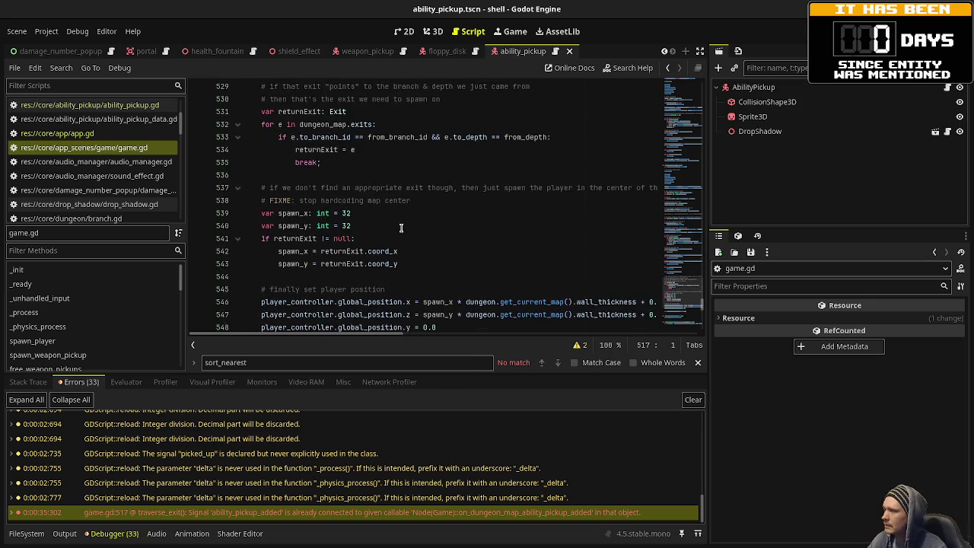
{"action": "scroll", "coordinate": [401, 227], "scroll_direction": "up", "scroll_amount": 20}
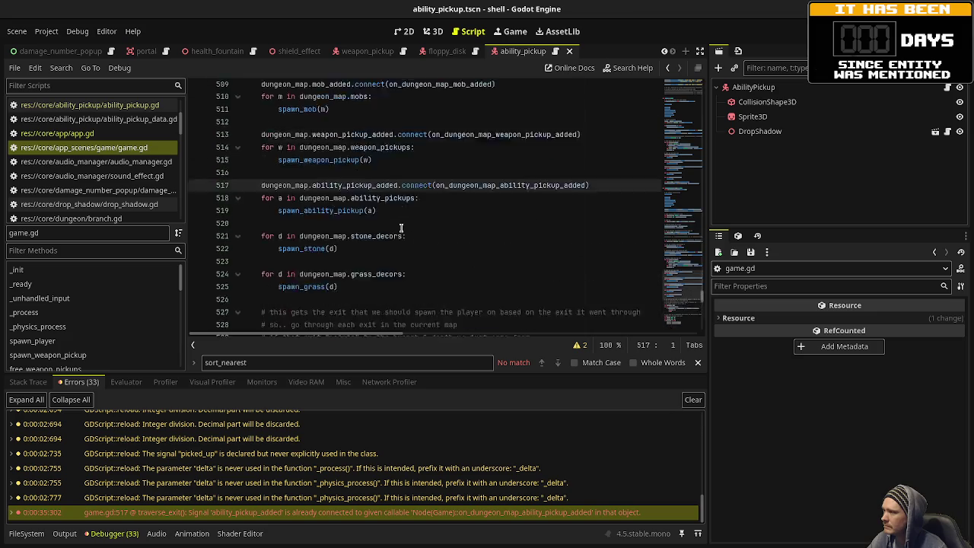
{"action": "scroll", "coordinate": [401, 227], "scroll_direction": "up", "scroll_amount": 12}
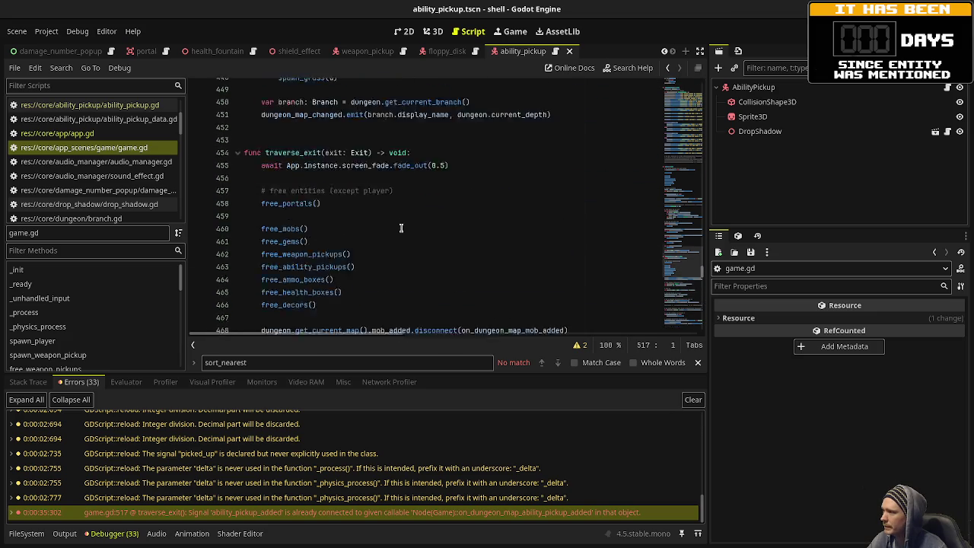
{"action": "scroll", "coordinate": [401, 227], "scroll_direction": "up", "scroll_amount": 1}
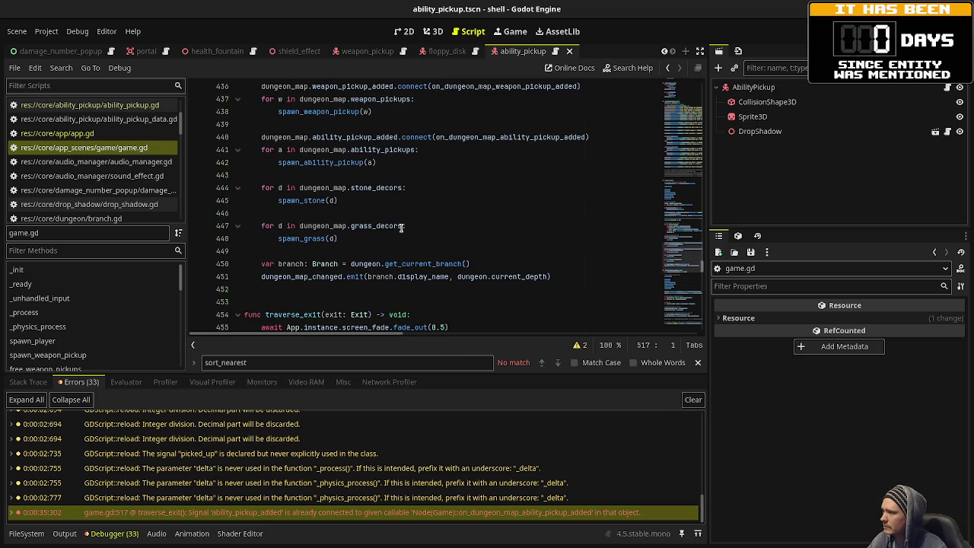
{"action": "scroll", "coordinate": [401, 227], "scroll_direction": "up", "scroll_amount": 2}
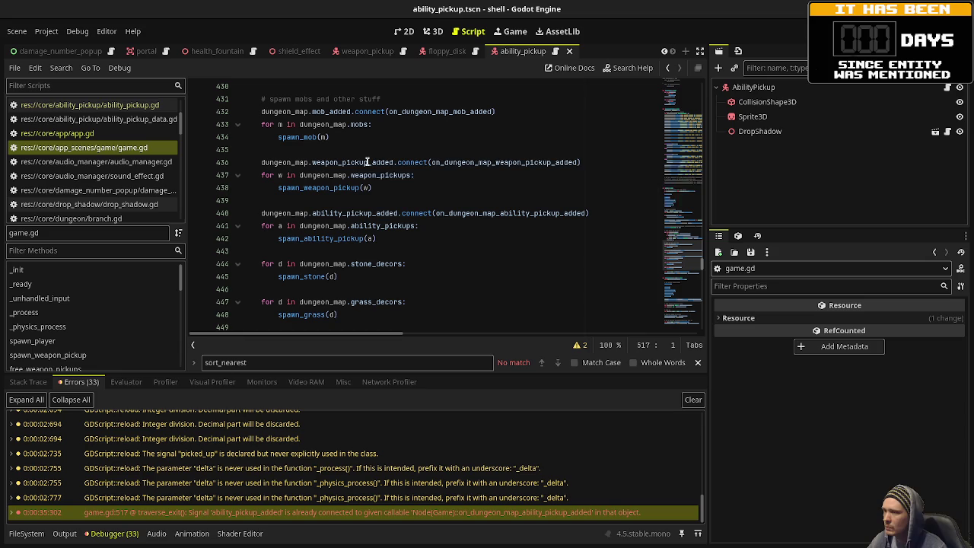
{"action": "mouse_move", "coordinate": [370, 162]}
{"action": "scroll", "coordinate": [375, 281], "scroll_direction": "down", "scroll_amount": 15}
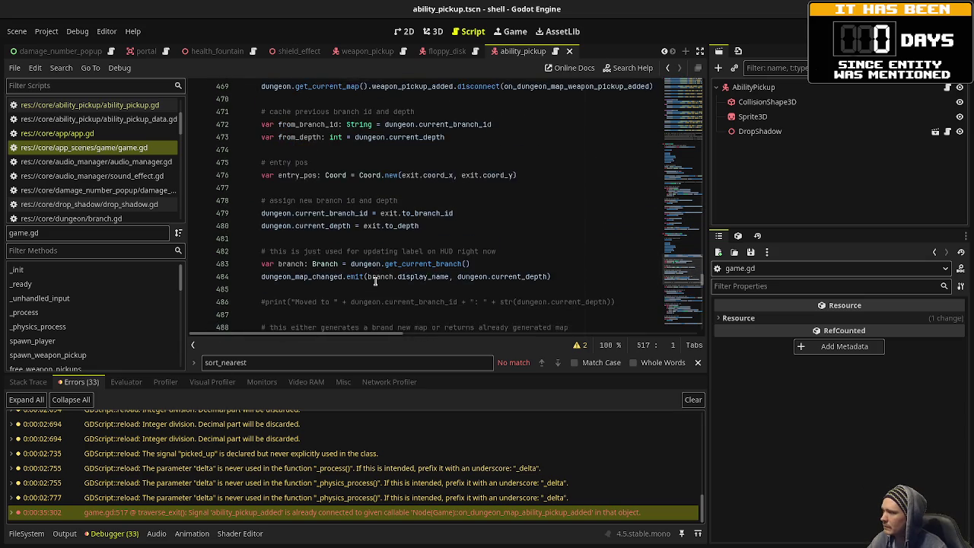
{"action": "scroll", "coordinate": [346, 274], "scroll_direction": "down", "scroll_amount": 3}
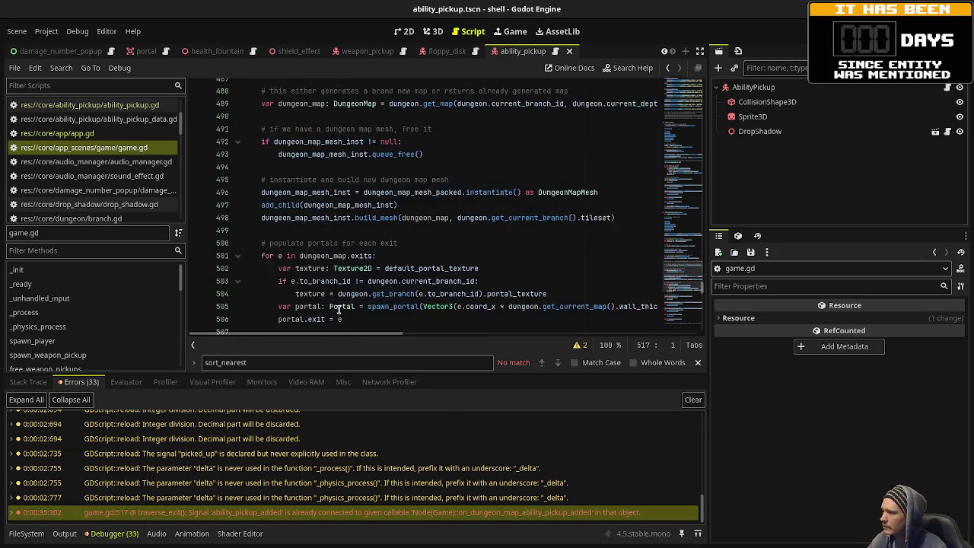
{"action": "scroll", "coordinate": [354, 285], "scroll_direction": "down", "scroll_amount": 12}
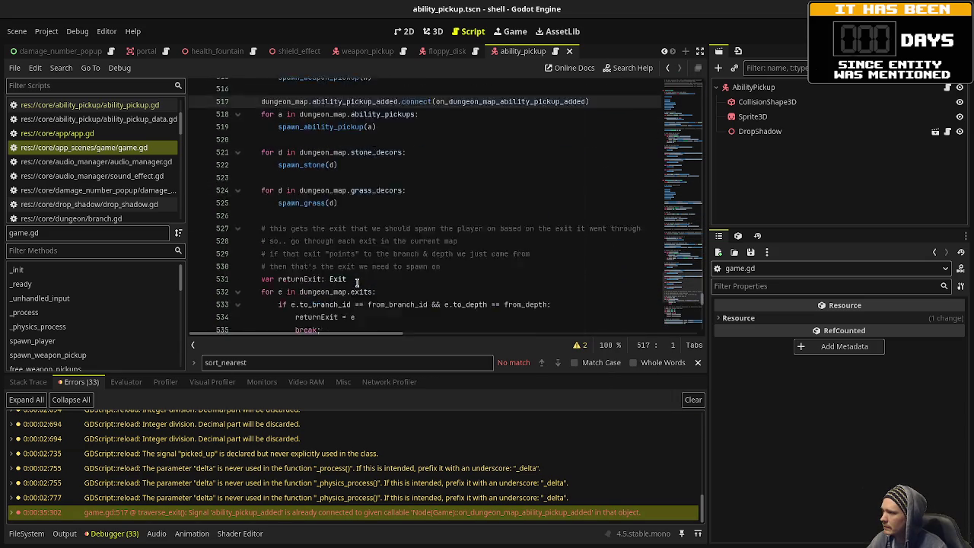
{"action": "scroll", "coordinate": [366, 275], "scroll_direction": "down", "scroll_amount": 4}
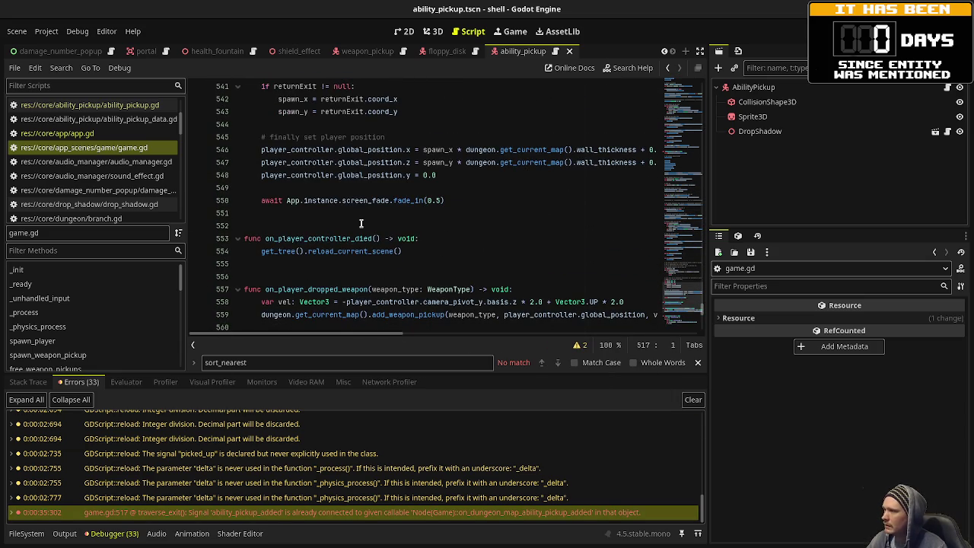
{"action": "scroll", "coordinate": [384, 233], "scroll_direction": "down", "scroll_amount": 9}
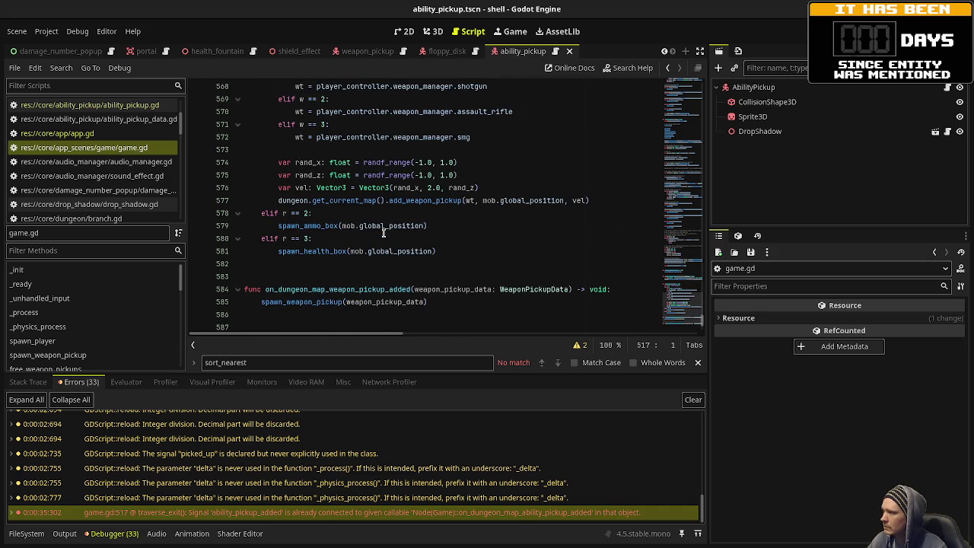
{"action": "scroll", "coordinate": [384, 232], "scroll_direction": "down", "scroll_amount": 2}
{"action": "scroll", "coordinate": [384, 233], "scroll_direction": "down", "scroll_amount": 1}
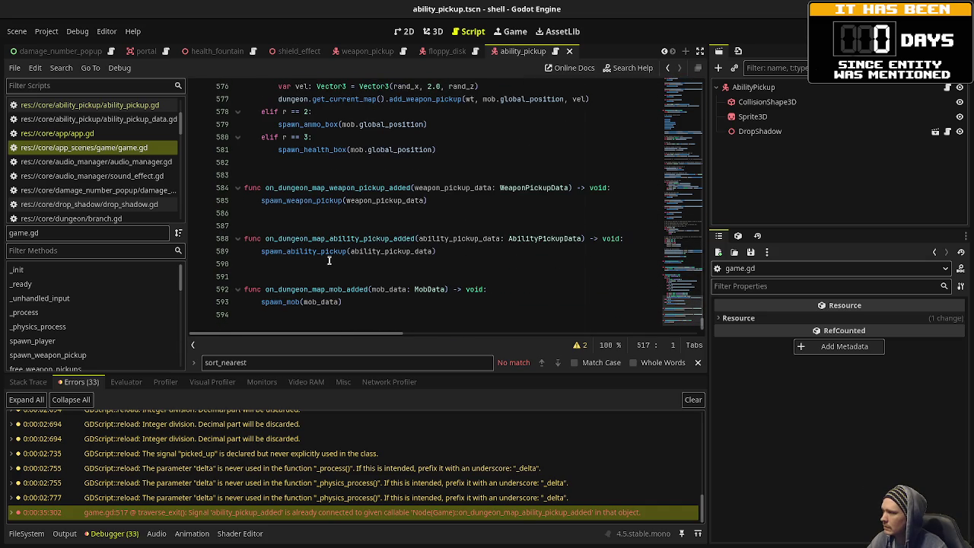
{"action": "scroll", "coordinate": [329, 261], "scroll_direction": "up", "scroll_amount": 20}
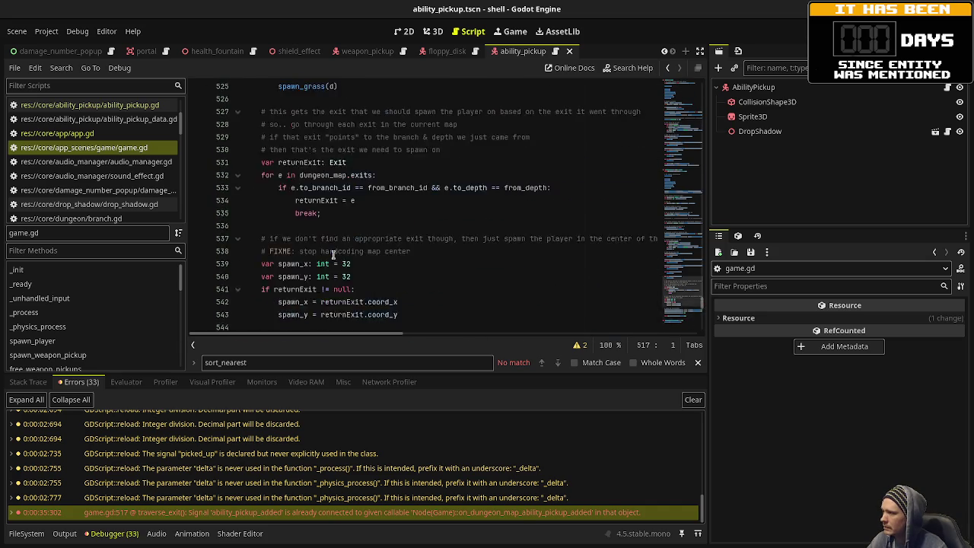
{"action": "scroll", "coordinate": [333, 255], "scroll_direction": "up", "scroll_amount": 5}
{"action": "double_click", "coordinate": [365, 276]}
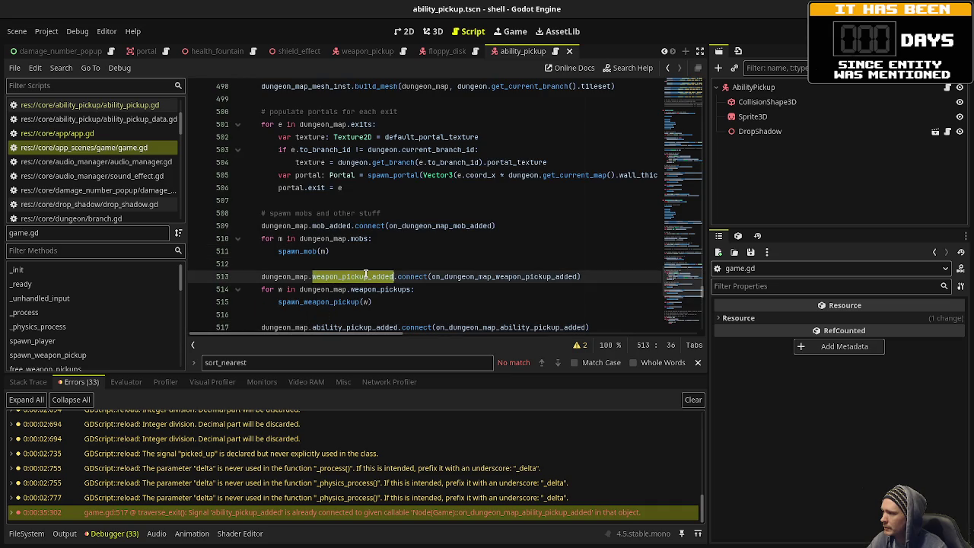
Search for weapon_pickup_added to reach its disconnect call on line 469 in traverse_exit.
{"action": "key", "text": "ctrl+f"}
{"action": "left_click", "coordinate": [557, 363]}
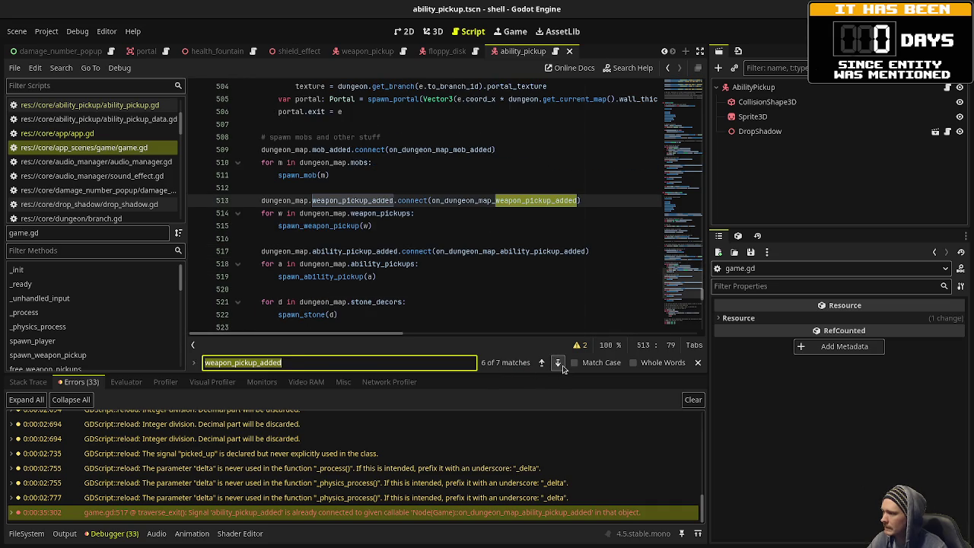
{"action": "left_click", "coordinate": [558, 363]}
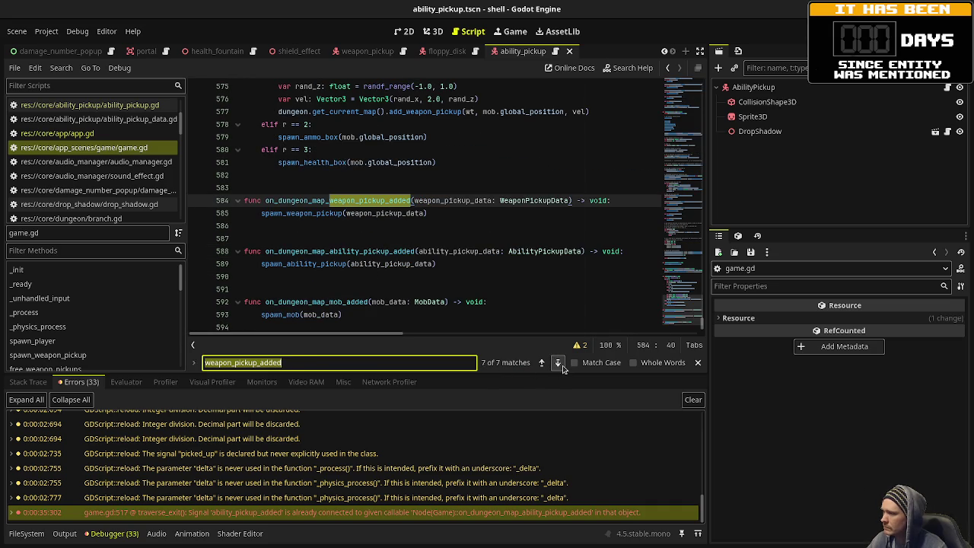
{"action": "left_click", "coordinate": [558, 363]}
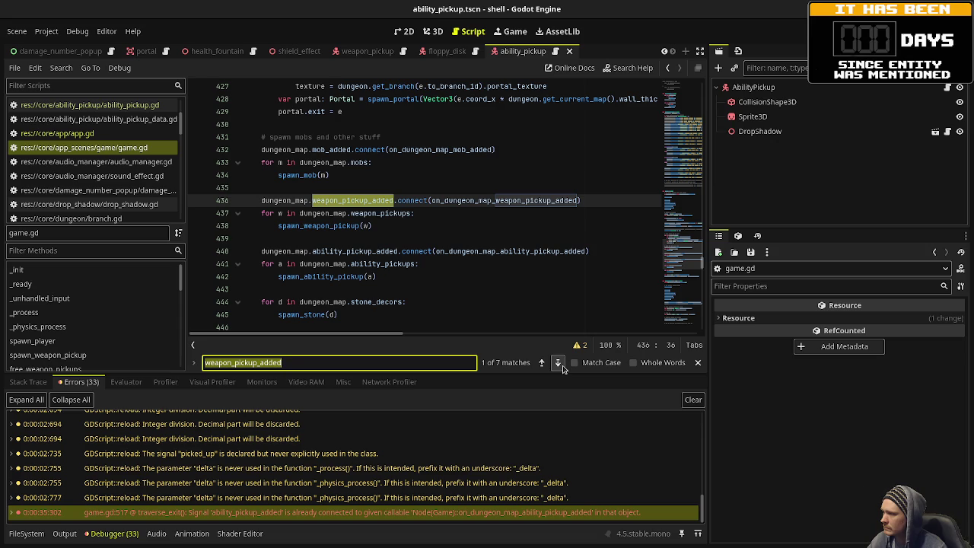
{"action": "left_click", "coordinate": [562, 366]}
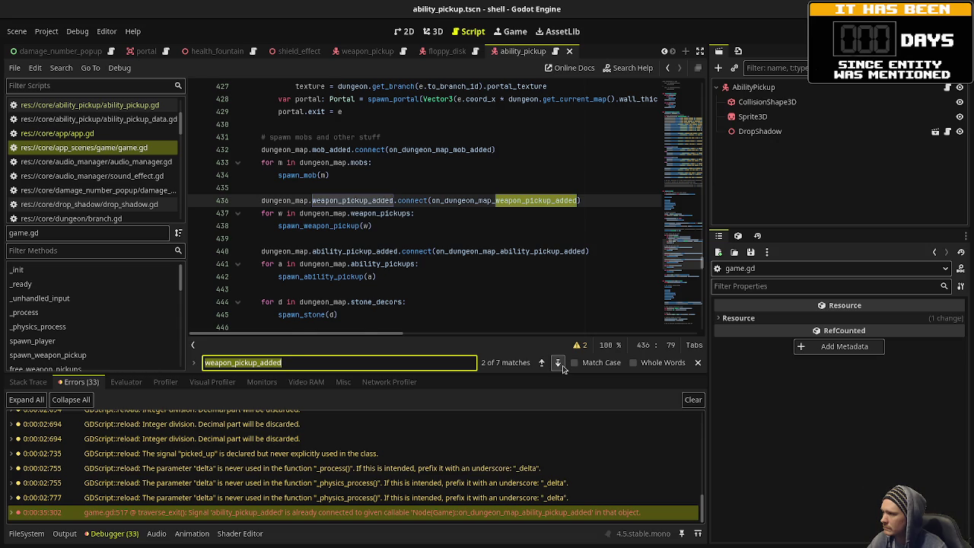
{"action": "left_click", "coordinate": [562, 367]}
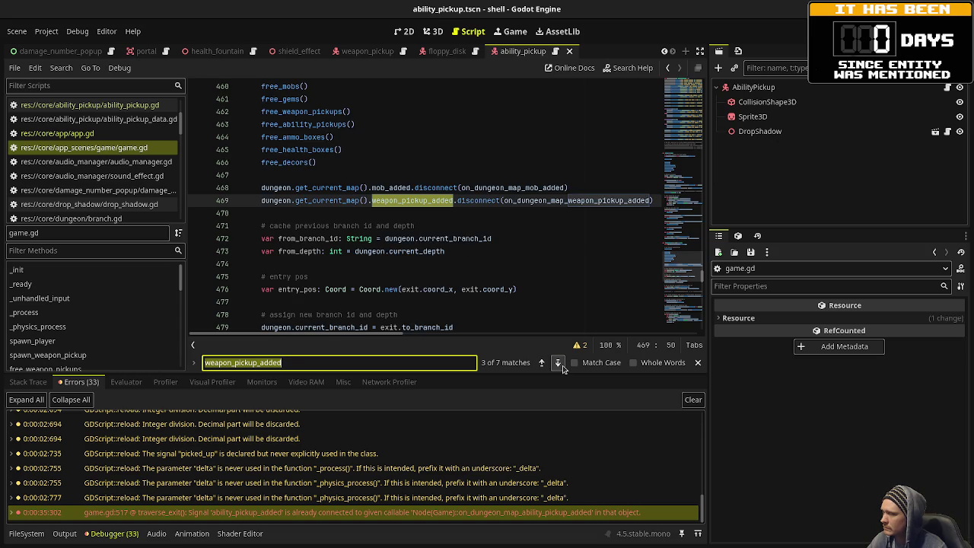
Add a line disconnecting ability_pickup_added from on_dungeon_map_ability_pickup_added, and save.
{"action": "left_click", "coordinate": [668, 202]}
{"action": "key", "text": "ctrl+shift+F11"}
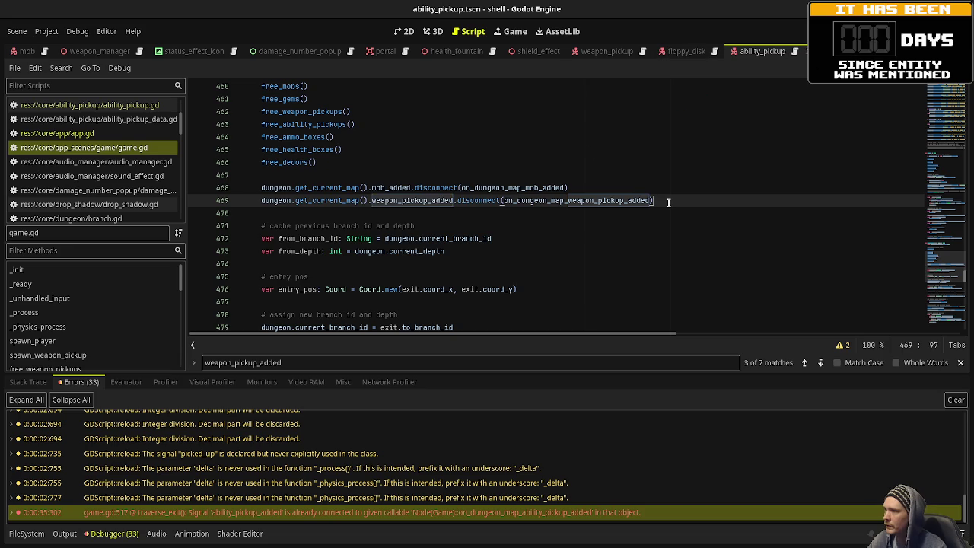
{"action": "key", "text": "Return"}
{"action": "type", "text": "ungeon"}
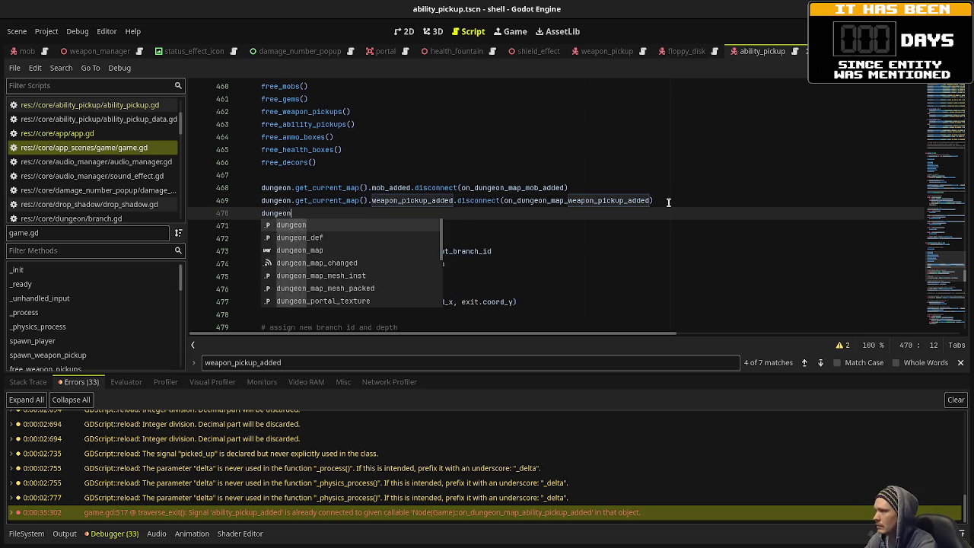
{"action": "type", "text": ".get_current_map"}
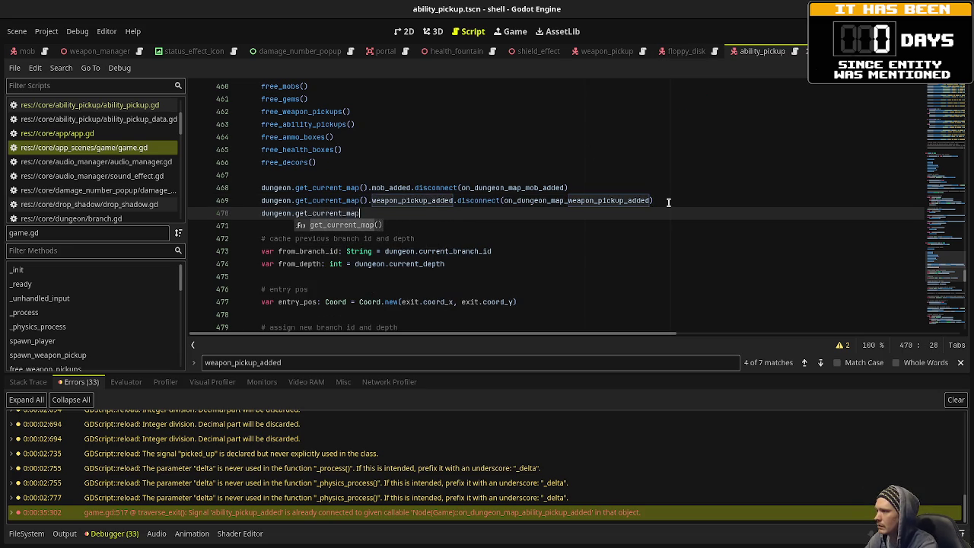
{"action": "type", "text": "().ability_"}
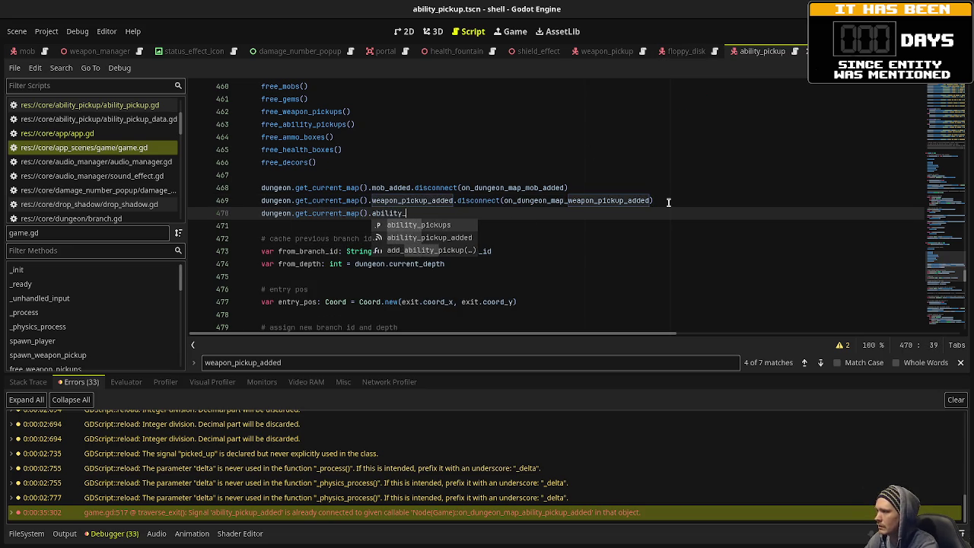
{"action": "type", "text": "pickup_a"}
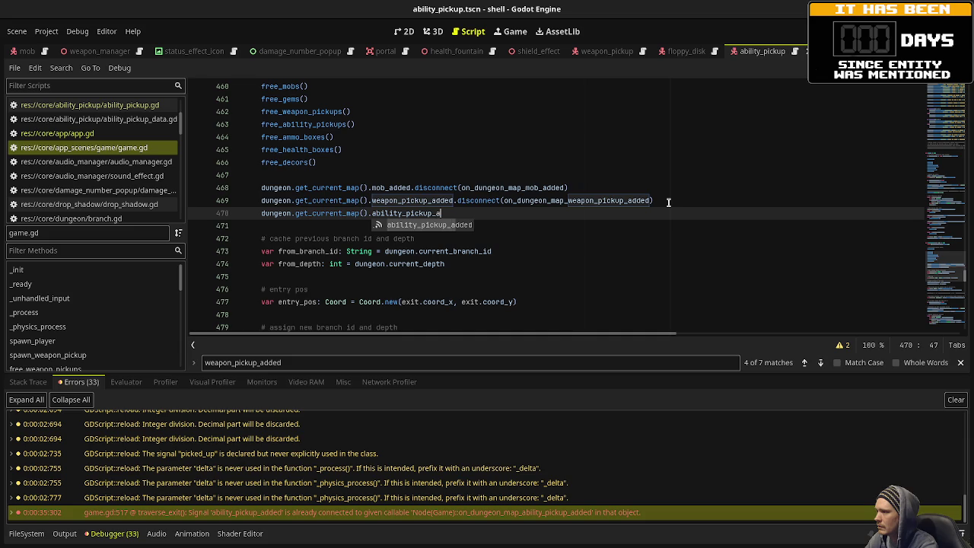
{"action": "type", "text": "dded.disconnect"}
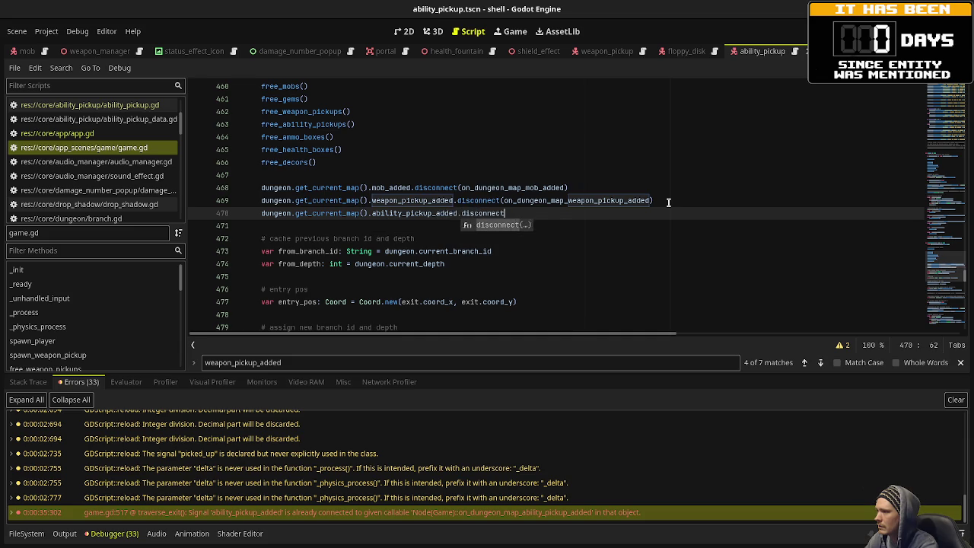
{"action": "type", "text": "(on_dungeon_map_"}
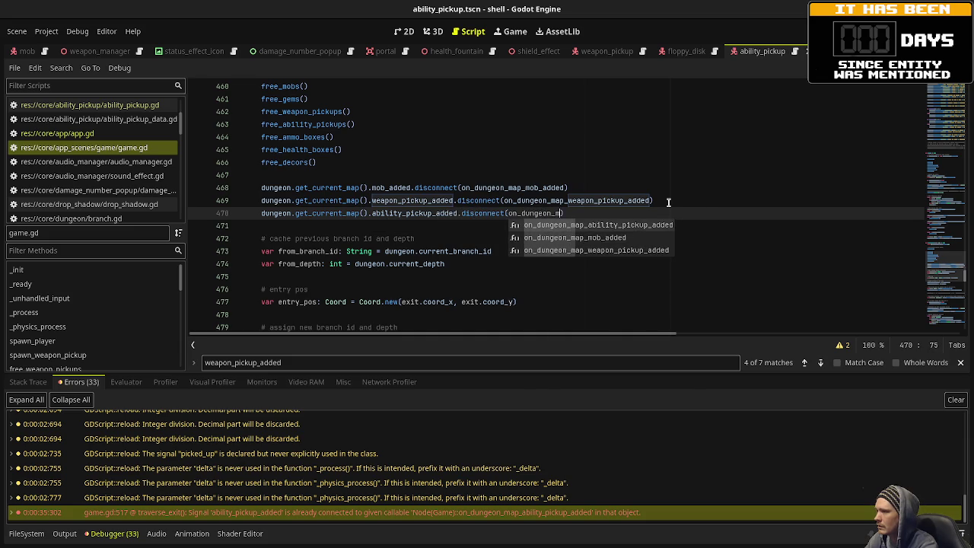
{"action": "type", "text": "ability_pickup"}
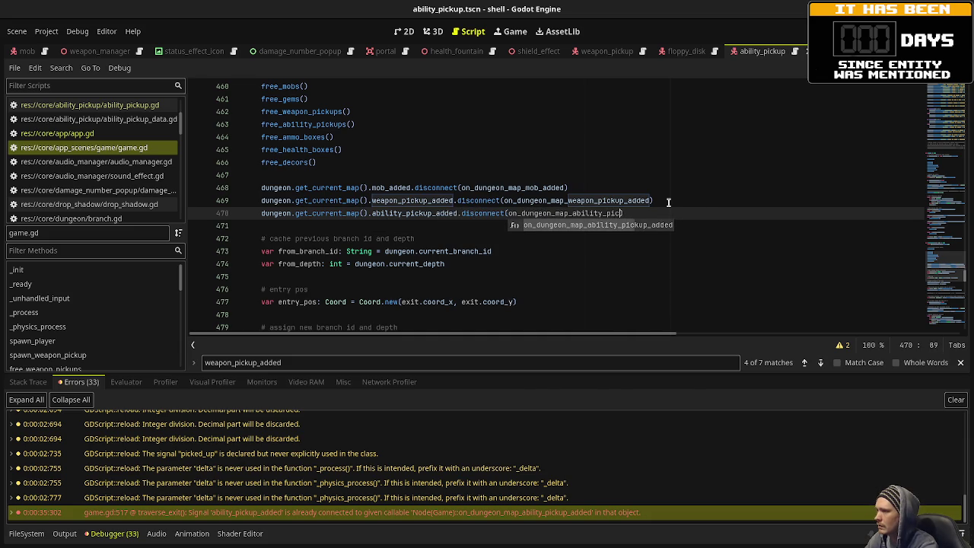
{"action": "type", "text": "_added)"}
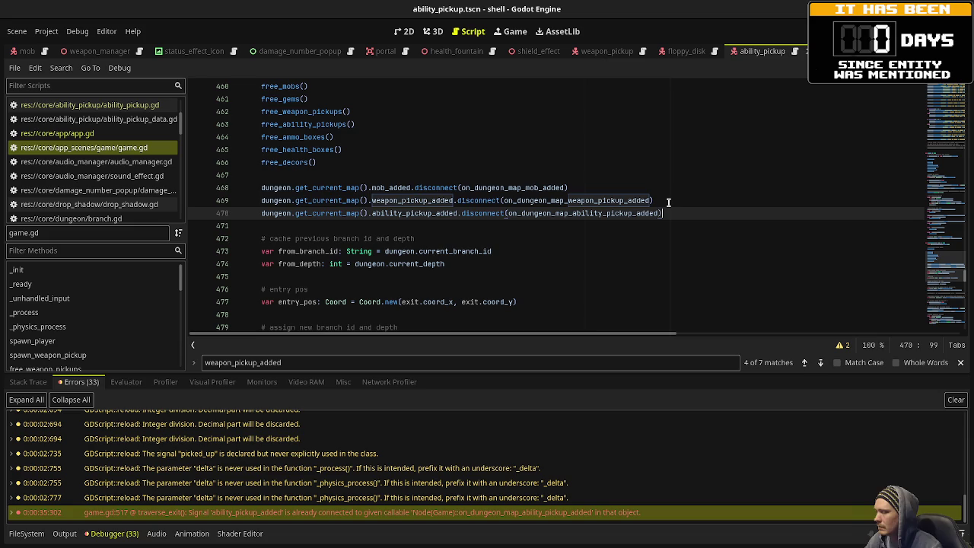
{"action": "key", "text": "shift+Home"}
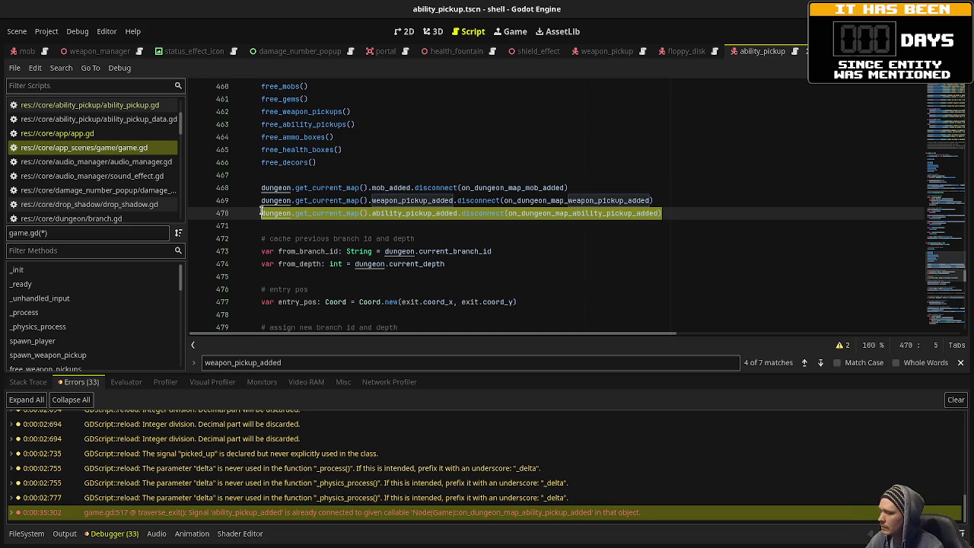
{"action": "scroll", "coordinate": [462, 211], "scroll_direction": "up", "scroll_amount": 6}
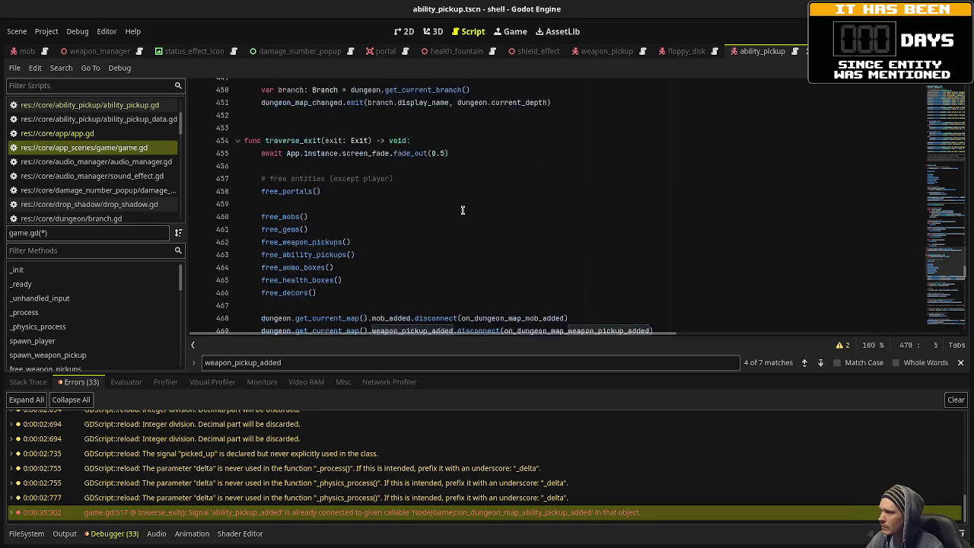
{"action": "scroll", "coordinate": [462, 211], "scroll_direction": "down", "scroll_amount": 4}
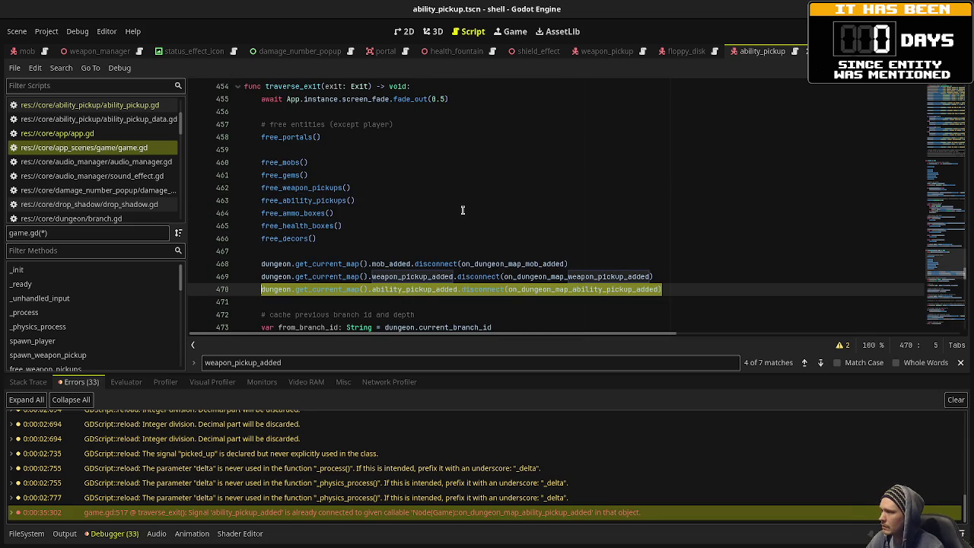
{"action": "scroll", "coordinate": [462, 211], "scroll_direction": "up", "scroll_amount": 17}
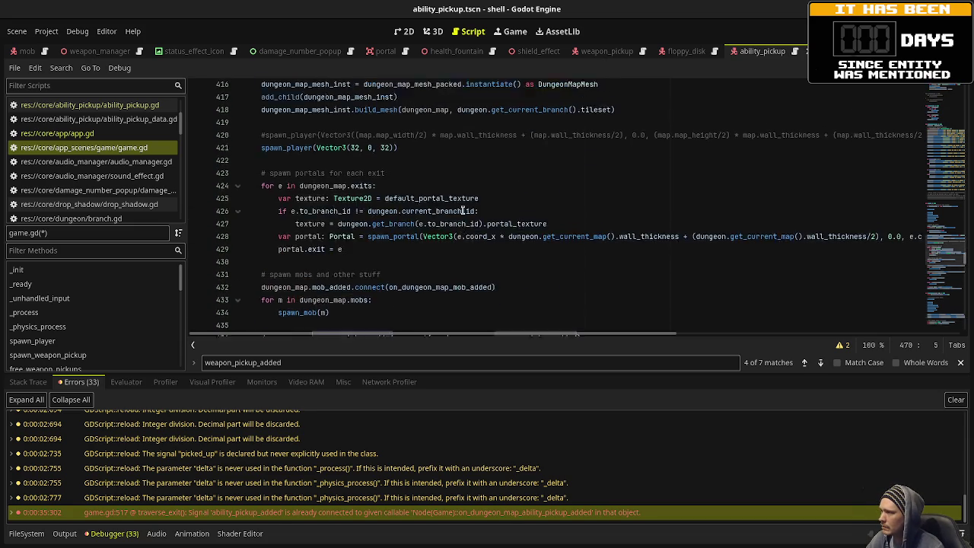
{"action": "scroll", "coordinate": [462, 211], "scroll_direction": "down", "scroll_amount": 20}
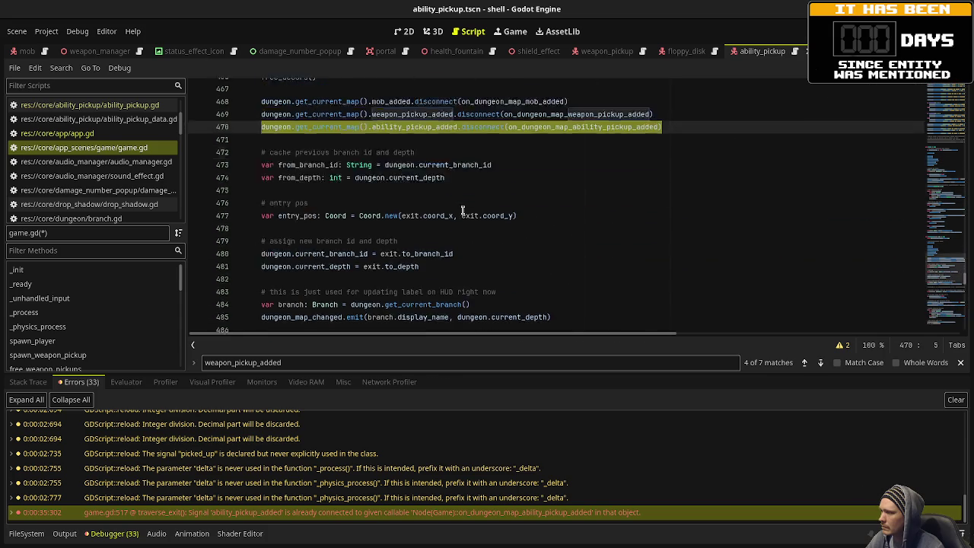
{"action": "left_click", "coordinate": [544, 226]}
{"action": "key", "text": "ctrl+s"}
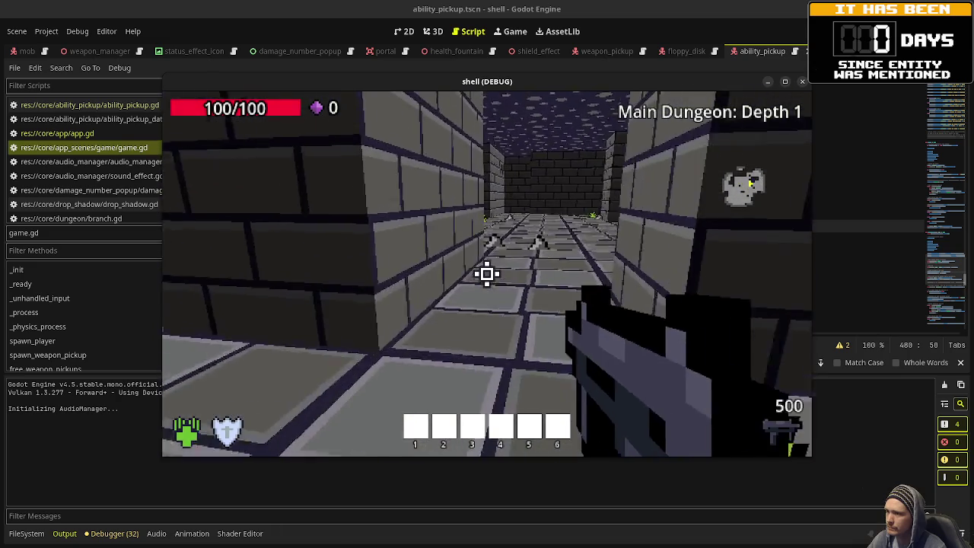
Walk through the exits from Depth 1 to Depth 3 with the new disconnect, then stop the game.
{"action": "key", "text": "w"}
{"action": "key", "text": "w"}
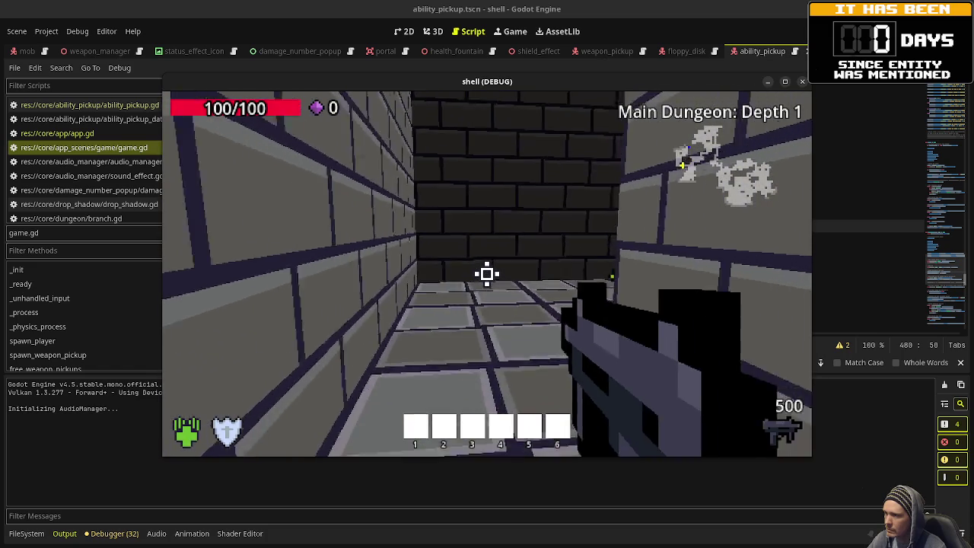
{"action": "key", "text": "w"}
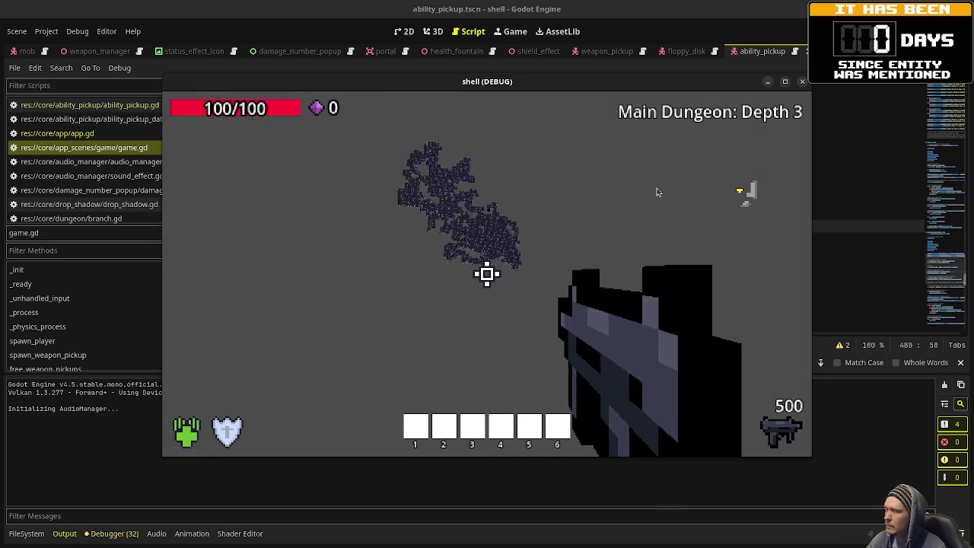
{"action": "key", "text": "F8"}
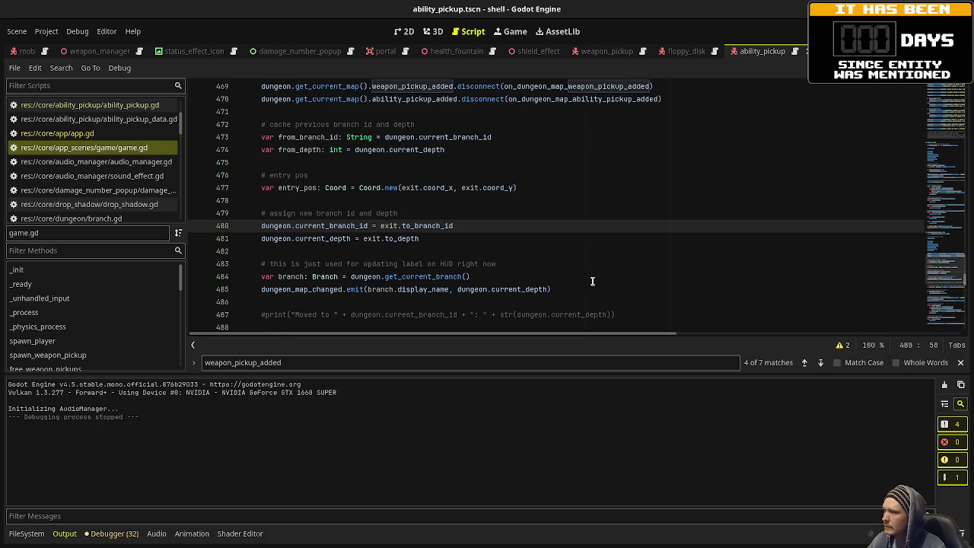
Check the free_ability_pickups call in traverse_exit and switch the scene tab to game.
{"action": "scroll", "coordinate": [592, 281], "scroll_direction": "up", "scroll_amount": 3}
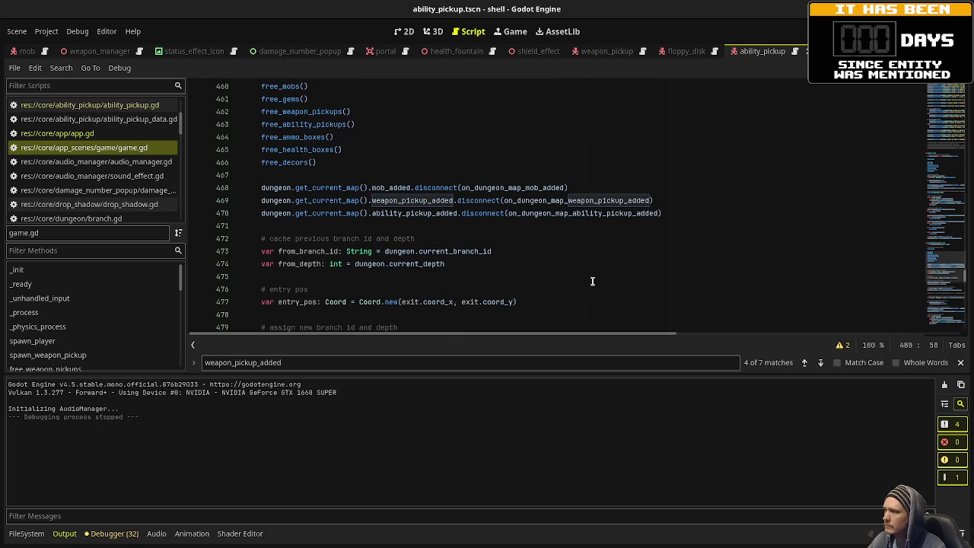
{"action": "scroll", "coordinate": [592, 280], "scroll_direction": "up", "scroll_amount": 3}
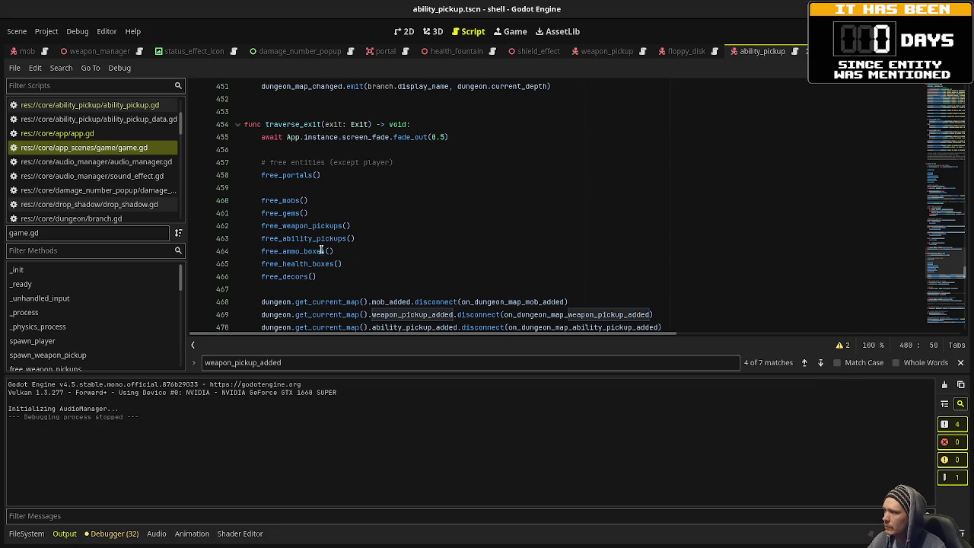
{"action": "double_click", "coordinate": [319, 239]}
{"action": "scroll", "coordinate": [443, 204], "scroll_direction": "up", "scroll_amount": 7}
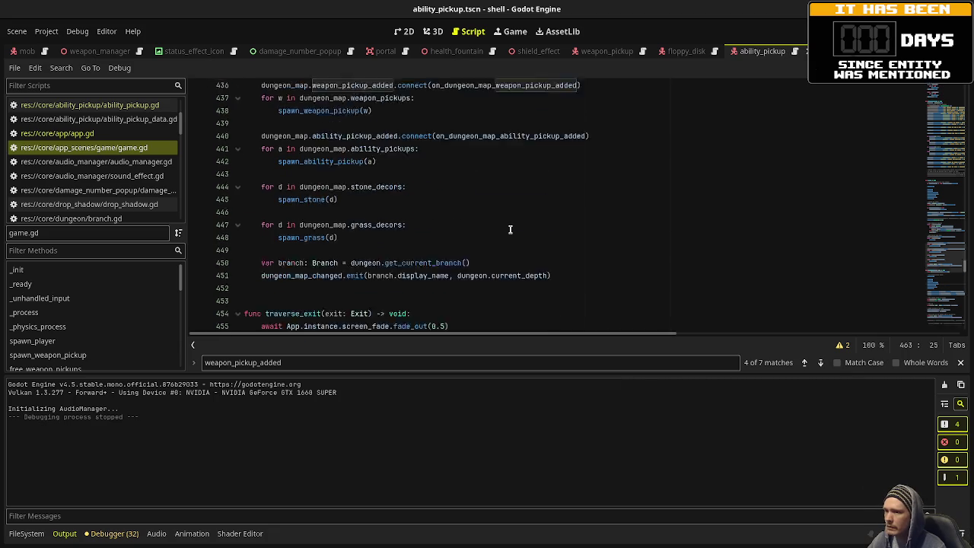
{"action": "left_click", "coordinate": [89, 52]}
{"action": "scroll", "coordinate": [78, 52], "scroll_direction": "up", "scroll_amount": 5}
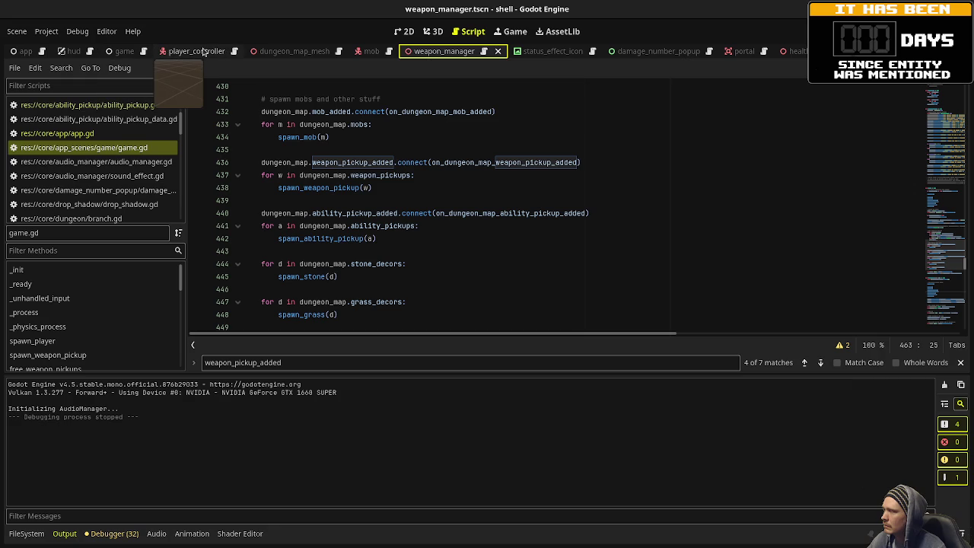
{"action": "left_click", "coordinate": [119, 68]}
{"action": "left_click", "coordinate": [126, 52]}
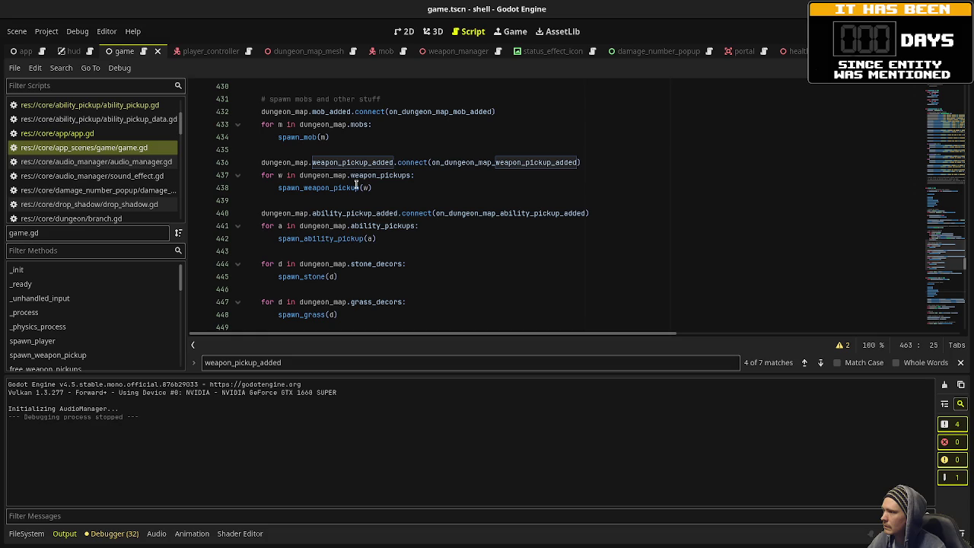
Look up the on_dungeon_map_ability_pickup_added handler in game.gd.
{"action": "double_click", "coordinate": [508, 213]}
{"action": "scroll", "coordinate": [508, 213], "scroll_direction": "up", "scroll_amount": 2}
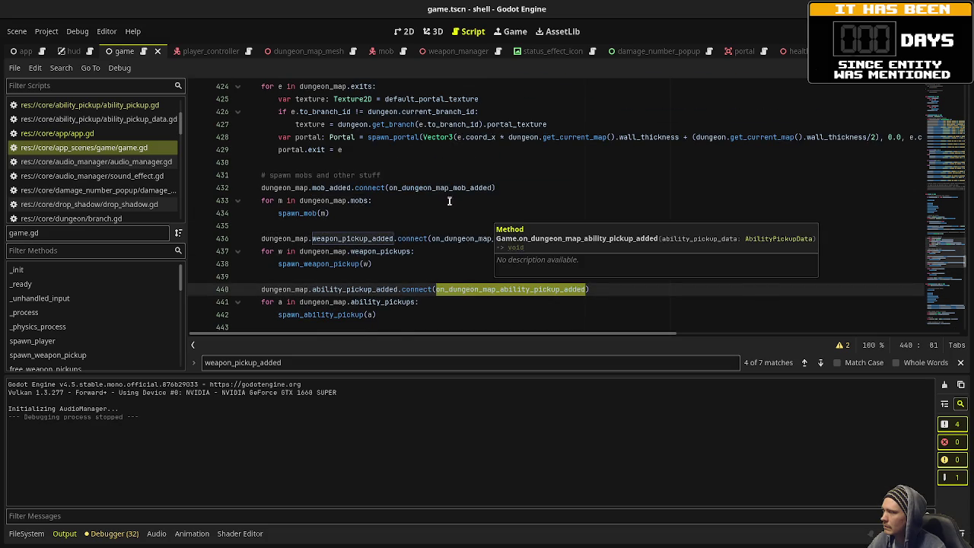
{"action": "scroll", "coordinate": [420, 191], "scroll_direction": "down", "scroll_amount": 11}
{"action": "scroll", "coordinate": [420, 191], "scroll_direction": "down", "scroll_amount": 4}
{"action": "scroll", "coordinate": [420, 191], "scroll_direction": "up", "scroll_amount": 2}
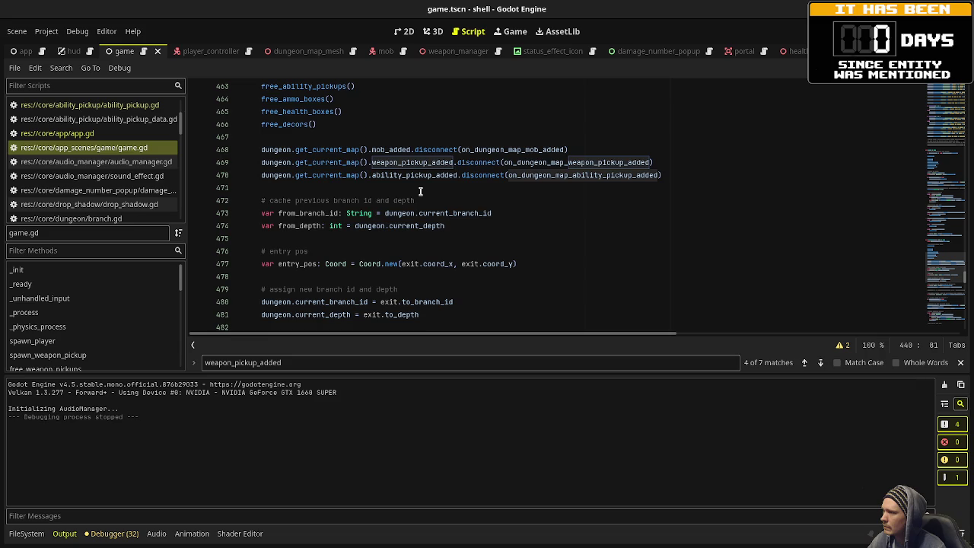
{"action": "scroll", "coordinate": [420, 191], "scroll_direction": "down", "scroll_amount": 4}
{"action": "scroll", "coordinate": [420, 191], "scroll_direction": "down", "scroll_amount": 3}
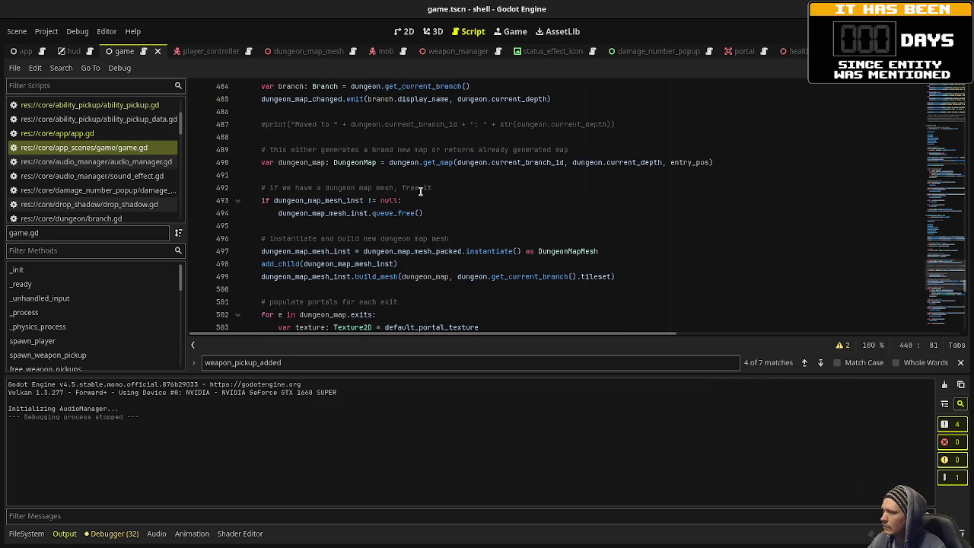
{"action": "scroll", "coordinate": [420, 191], "scroll_direction": "down", "scroll_amount": 1}
{"action": "scroll", "coordinate": [421, 191], "scroll_direction": "down", "scroll_amount": 6}
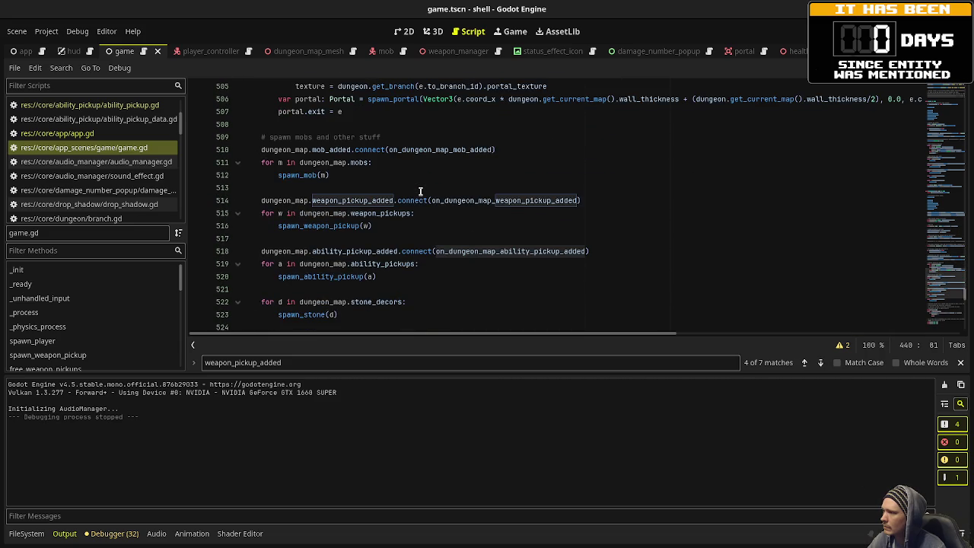
{"action": "scroll", "coordinate": [420, 191], "scroll_direction": "down", "scroll_amount": 3}
{"action": "scroll", "coordinate": [420, 191], "scroll_direction": "down", "scroll_amount": 3}
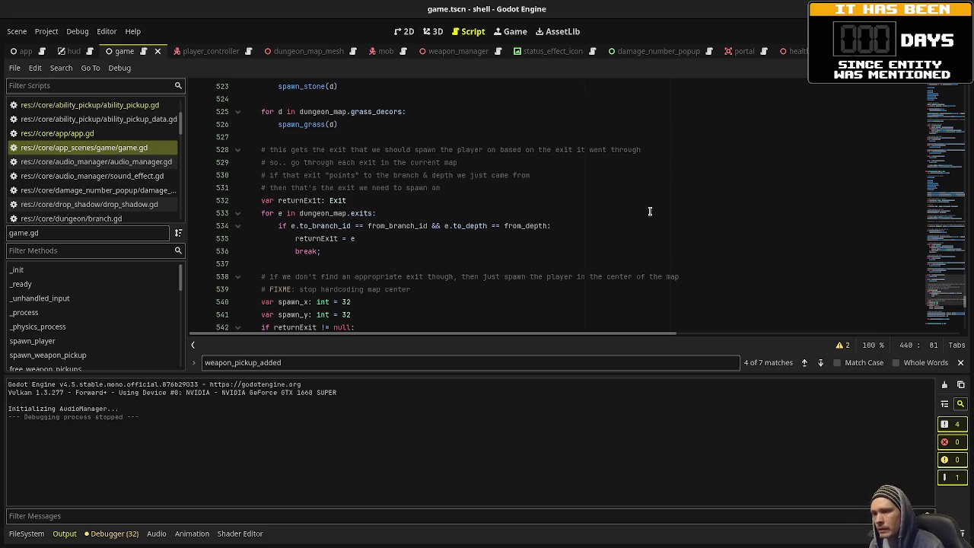
{"action": "scroll", "coordinate": [478, 251], "scroll_direction": "down", "scroll_amount": 8}
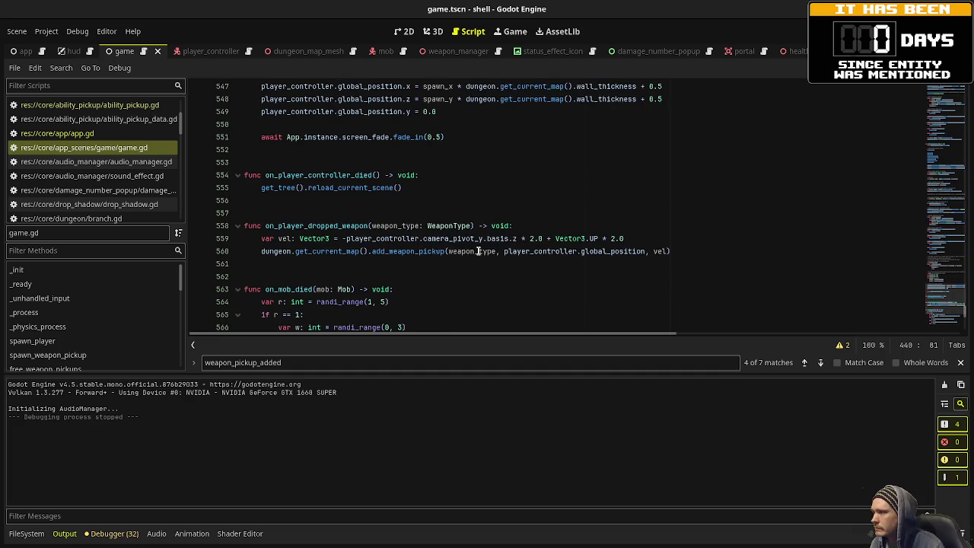
Review the spawn_ability_pickup(ability_pickup_data) call at line 590, then exit distraction-free mode.
{"action": "mouse_move", "coordinate": [478, 252]}
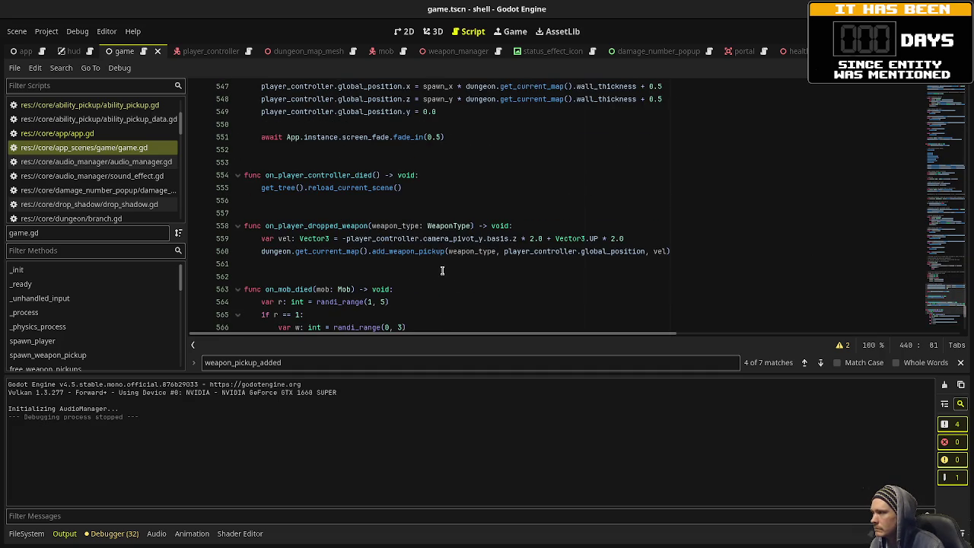
{"action": "scroll", "coordinate": [441, 270], "scroll_direction": "down", "scroll_amount": 10}
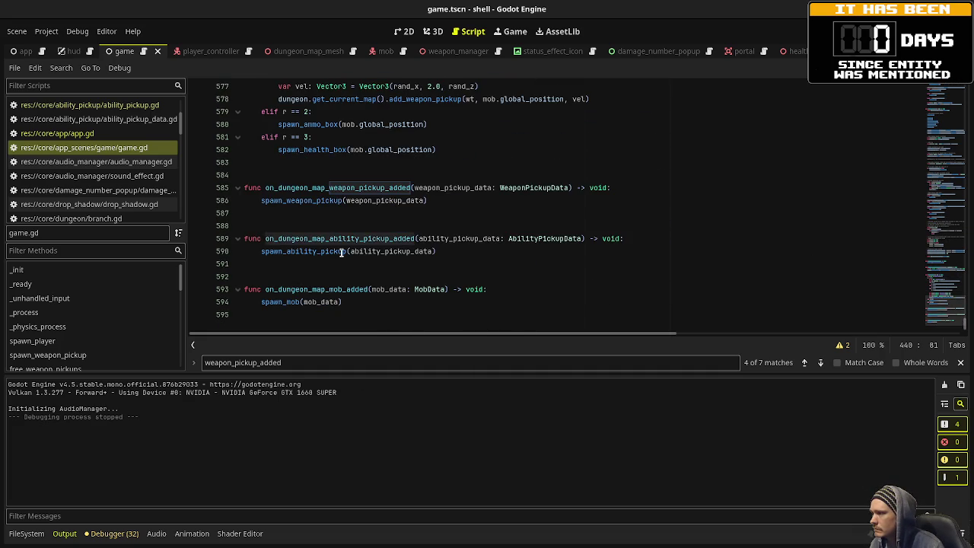
{"action": "left_click", "coordinate": [317, 251]}
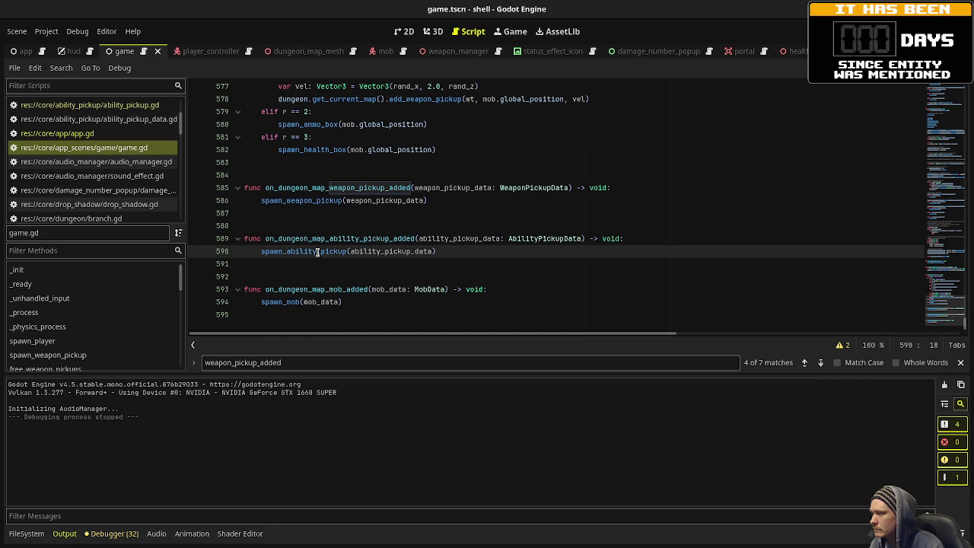
{"action": "scroll", "coordinate": [146, 166], "scroll_direction": "down", "scroll_amount": 5}
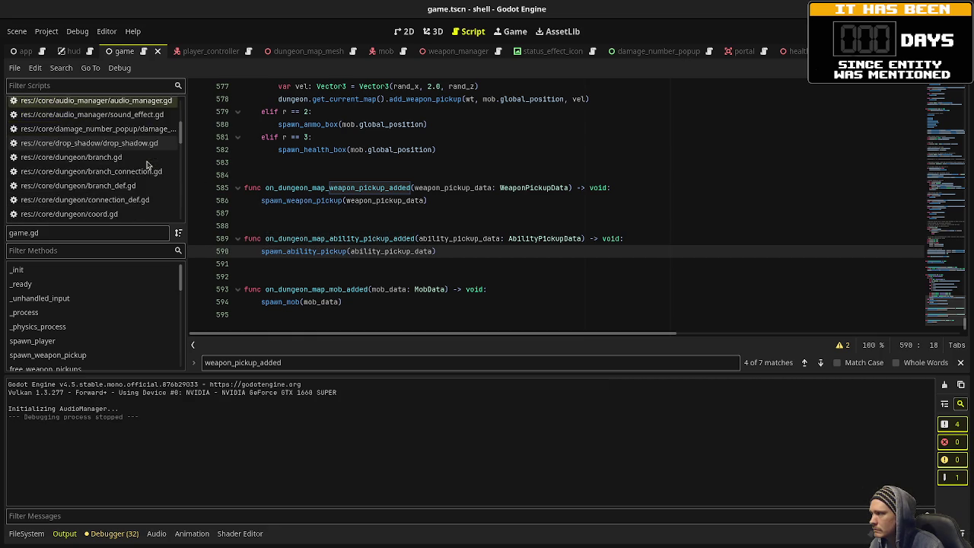
{"action": "scroll", "coordinate": [147, 165], "scroll_direction": "down", "scroll_amount": 2}
{"action": "scroll", "coordinate": [147, 165], "scroll_direction": "up", "scroll_amount": 5}
{"action": "scroll", "coordinate": [148, 165], "scroll_direction": "up", "scroll_amount": 3}
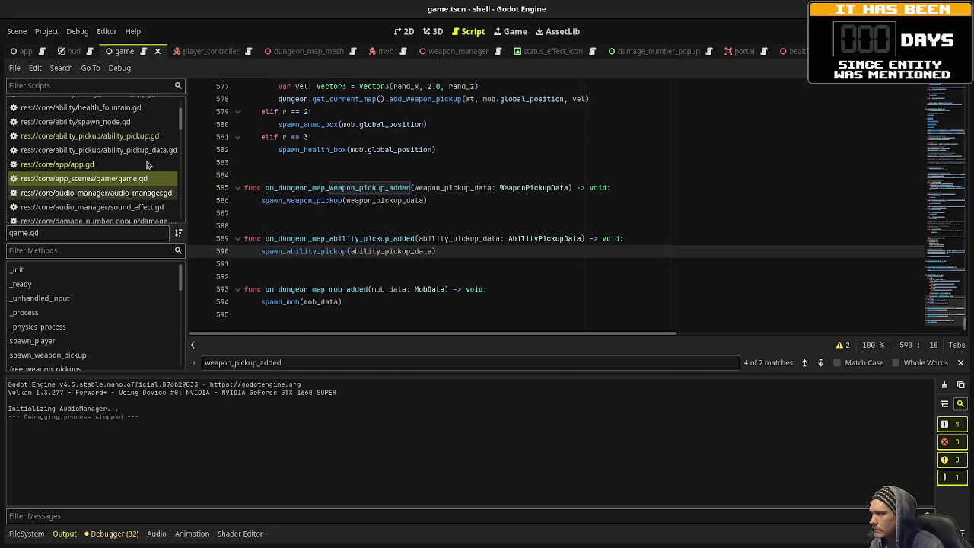
{"action": "key", "text": "ctrl+shift+F11"}
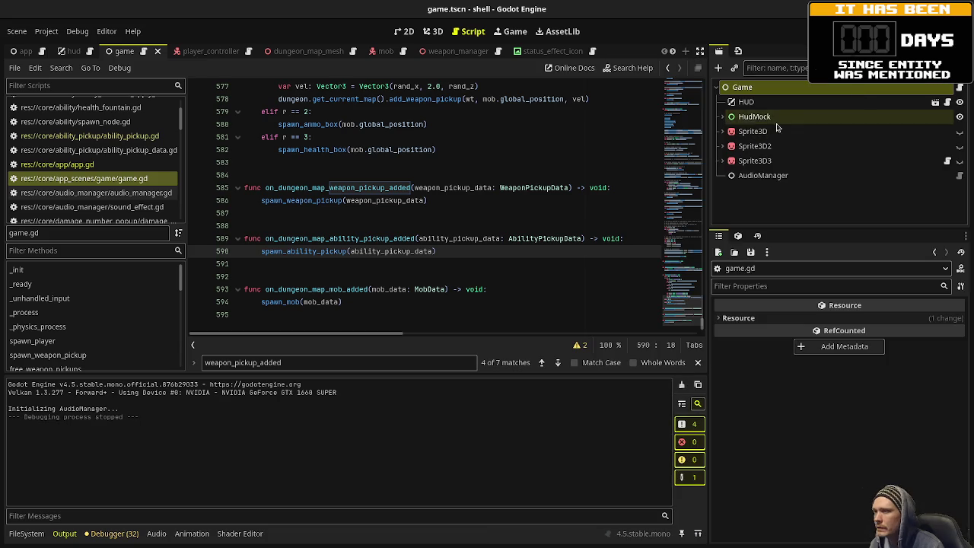
Enable Spawn Enemies on the Game root node in the Inspector.
{"action": "left_click", "coordinate": [768, 118]}
{"action": "left_click", "coordinate": [742, 86]}
{"action": "left_click", "coordinate": [845, 318]}
Playtest with enemies, shooting through the rooms down to Depth 3.
{"action": "key", "text": "F5"}
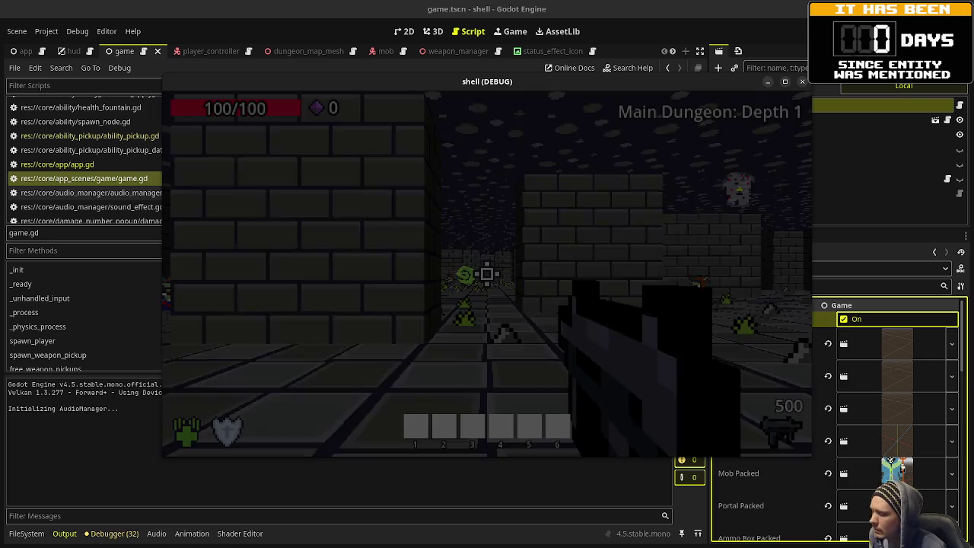
{"action": "key", "text": "w"}
{"action": "key", "text": "w"}
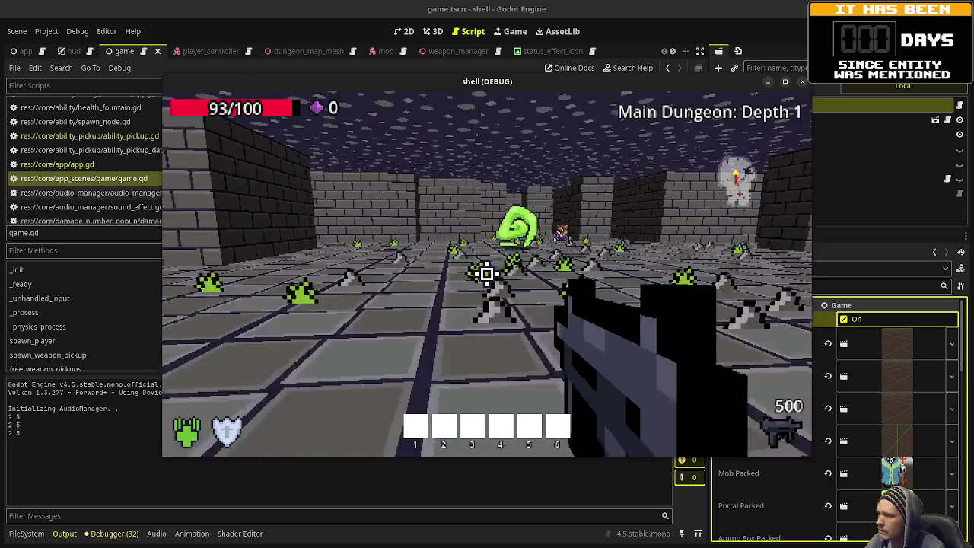
{"action": "left_click", "coordinate": [487, 274]}
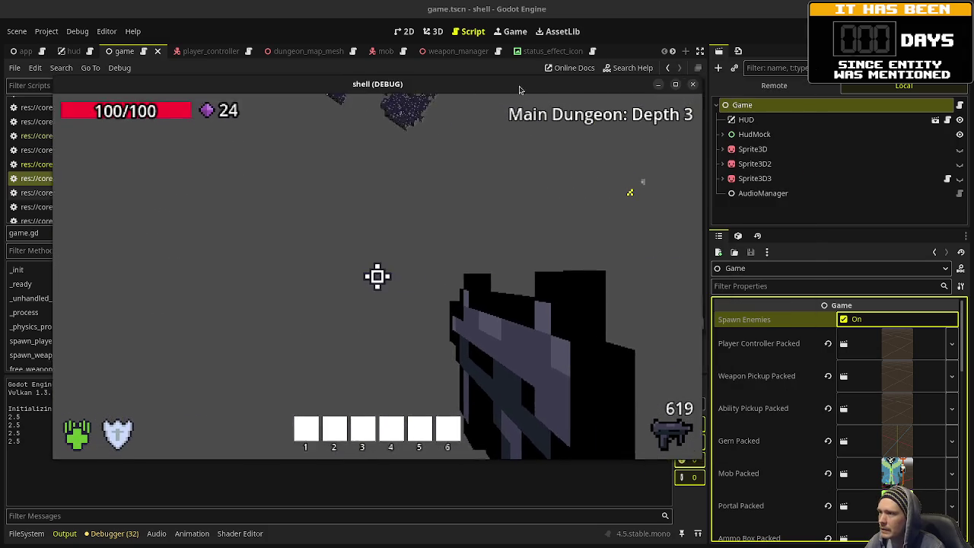
{"action": "left_click", "coordinate": [780, 87]}
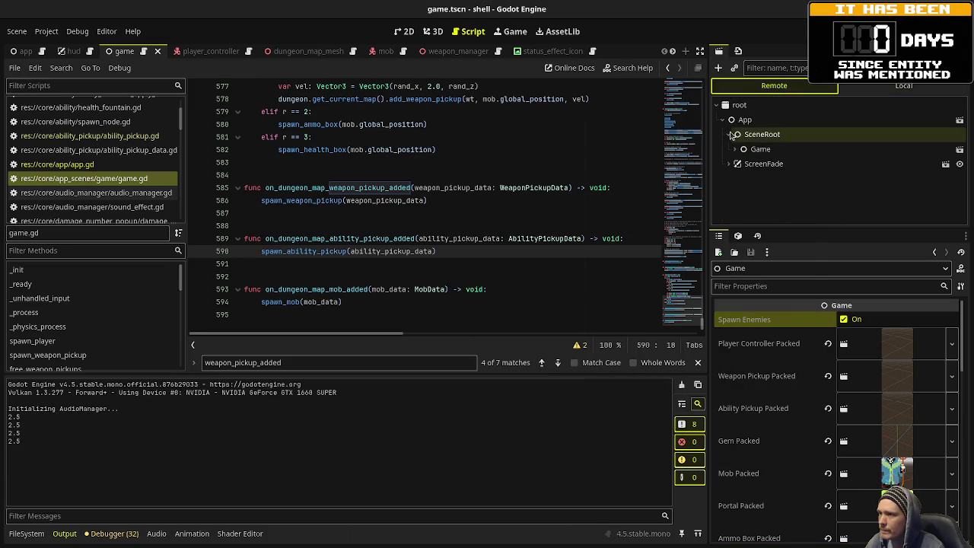
Check the live PlayerController's Position in the Remote scene tree, then stop the game.
{"action": "left_click", "coordinate": [735, 150]}
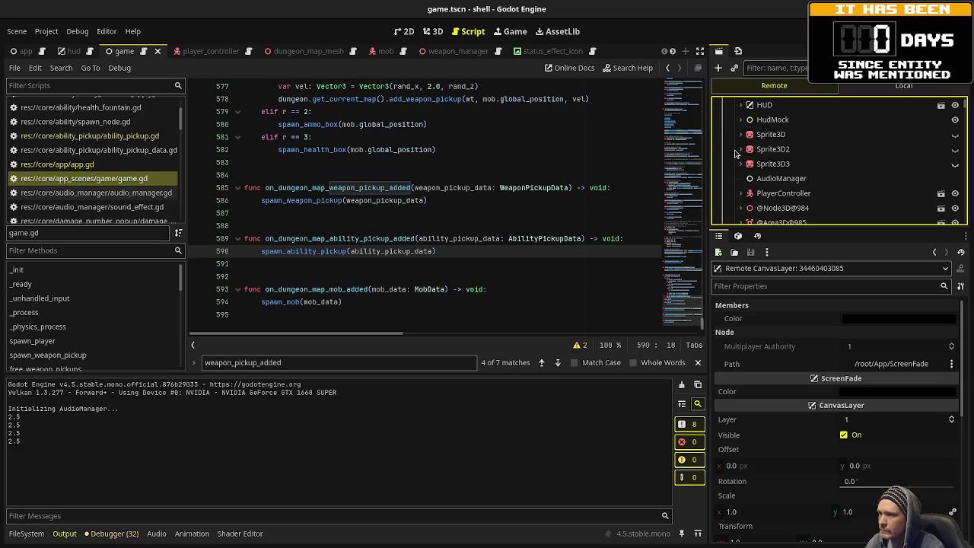
{"action": "left_click", "coordinate": [780, 193]}
{"action": "scroll", "coordinate": [799, 457], "scroll_direction": "down", "scroll_amount": 5}
{"action": "scroll", "coordinate": [799, 466], "scroll_direction": "down", "scroll_amount": 15}
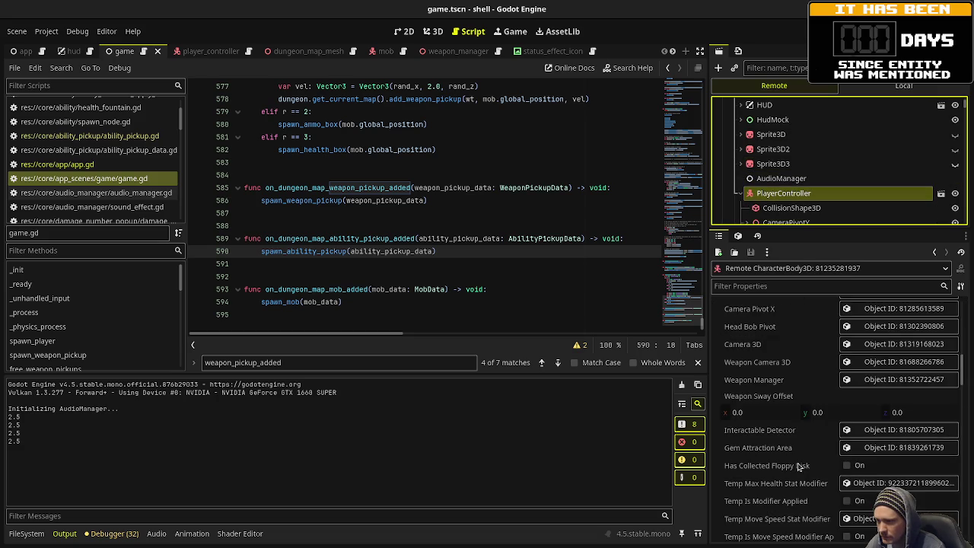
{"action": "scroll", "coordinate": [798, 467], "scroll_direction": "down", "scroll_amount": 15}
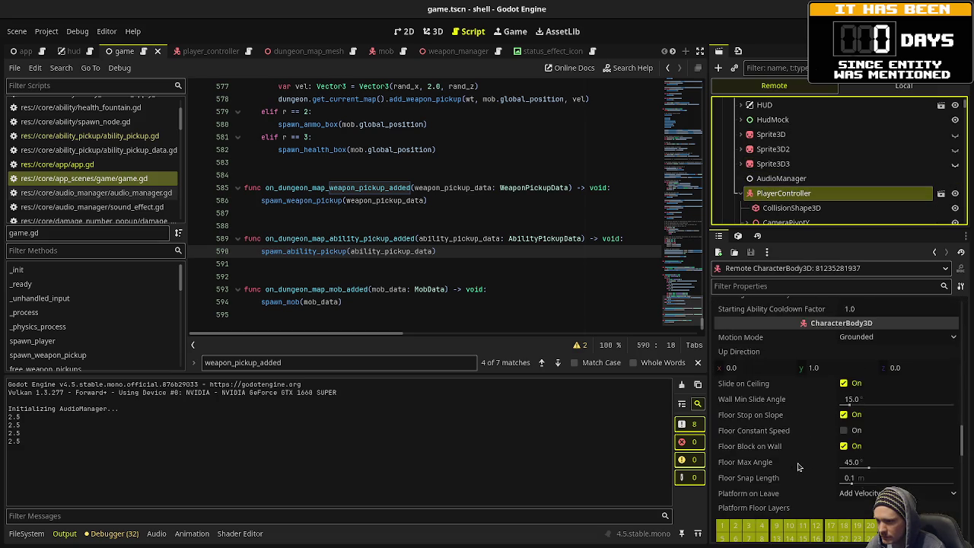
{"action": "scroll", "coordinate": [798, 467], "scroll_direction": "down", "scroll_amount": 3}
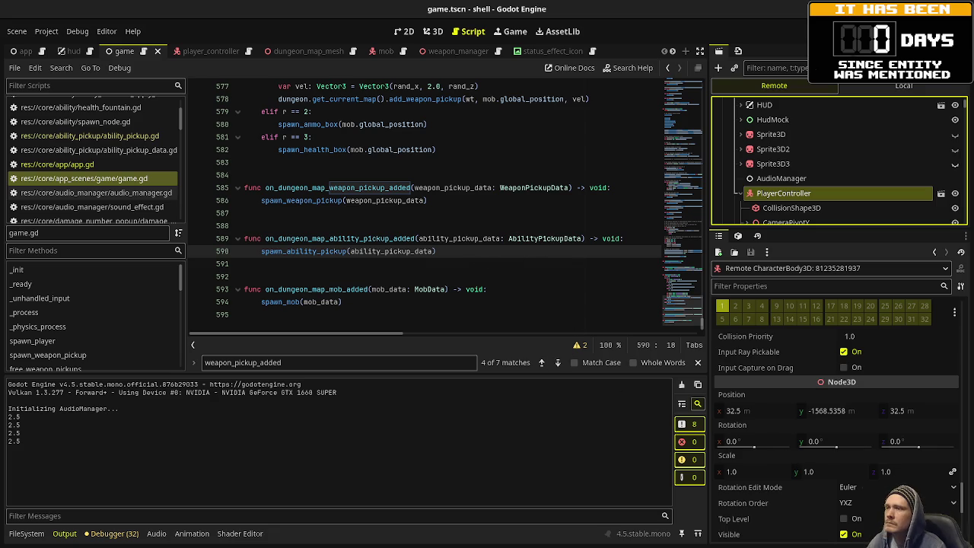
{"action": "key", "text": "F8"}
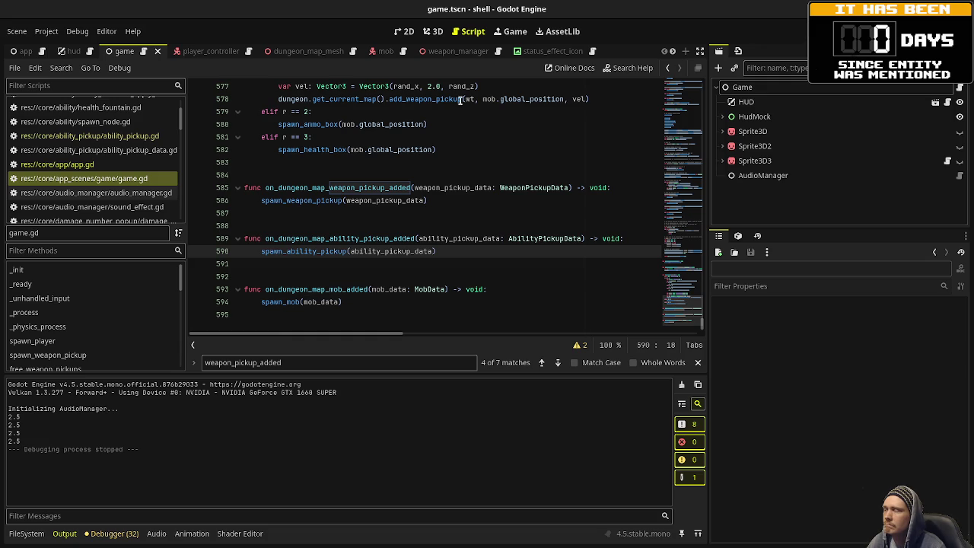
{"action": "scroll", "coordinate": [97, 155], "scroll_direction": "down", "scroll_amount": 5}
{"action": "scroll", "coordinate": [97, 155], "scroll_direction": "down", "scroll_amount": 5}
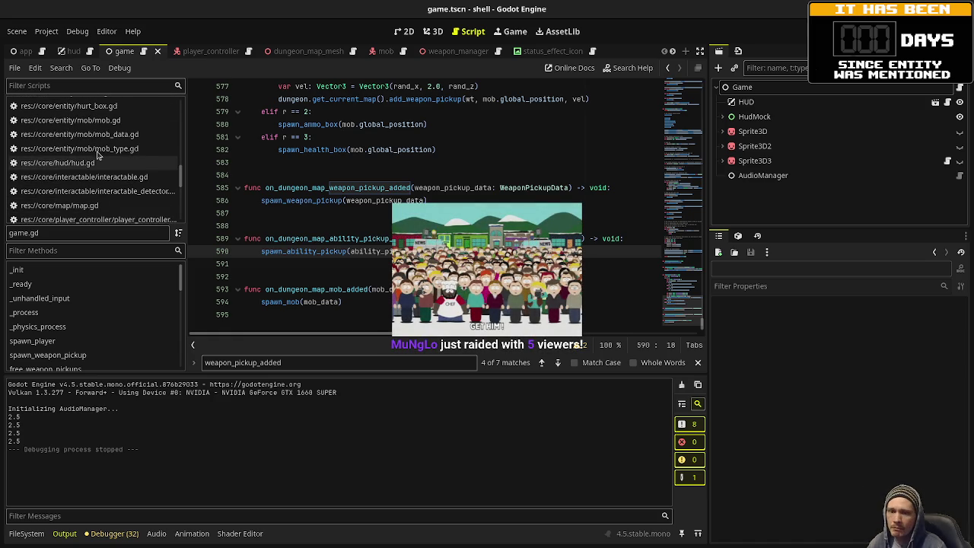
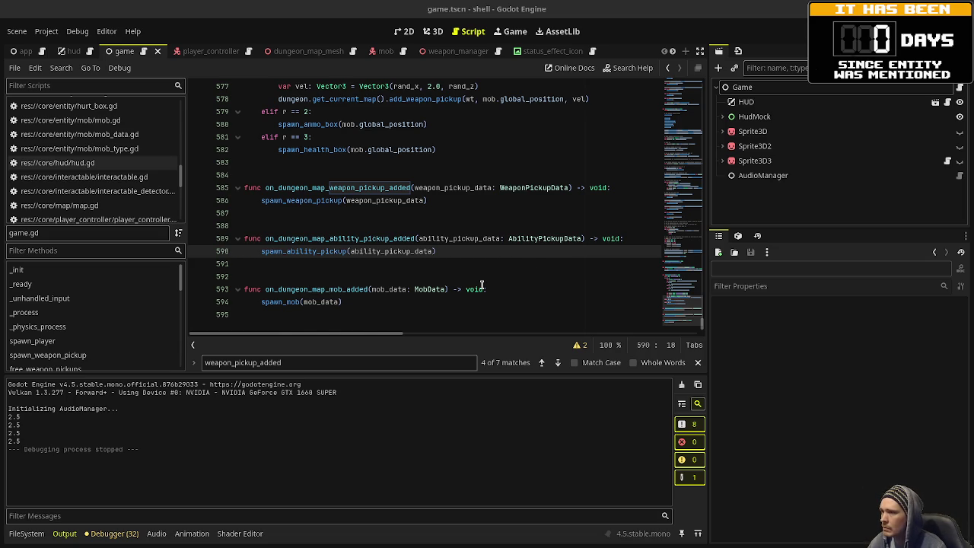
Toggle Spawn Enemies on the Game root node, then save and run the game.
{"action": "scroll", "coordinate": [481, 285], "scroll_direction": "up", "scroll_amount": 4}
{"action": "scroll", "coordinate": [482, 284], "scroll_direction": "up", "scroll_amount": 8}
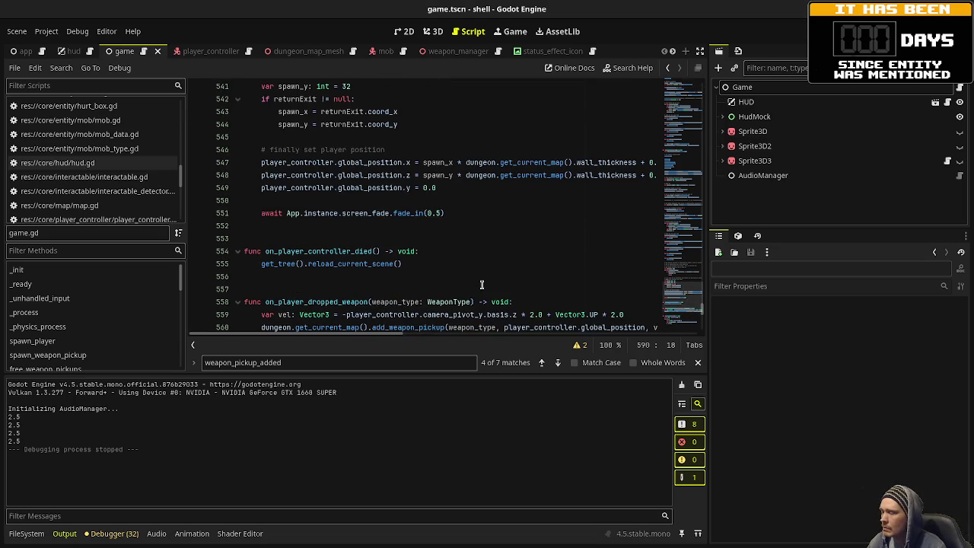
{"action": "scroll", "coordinate": [482, 284], "scroll_direction": "up", "scroll_amount": 2}
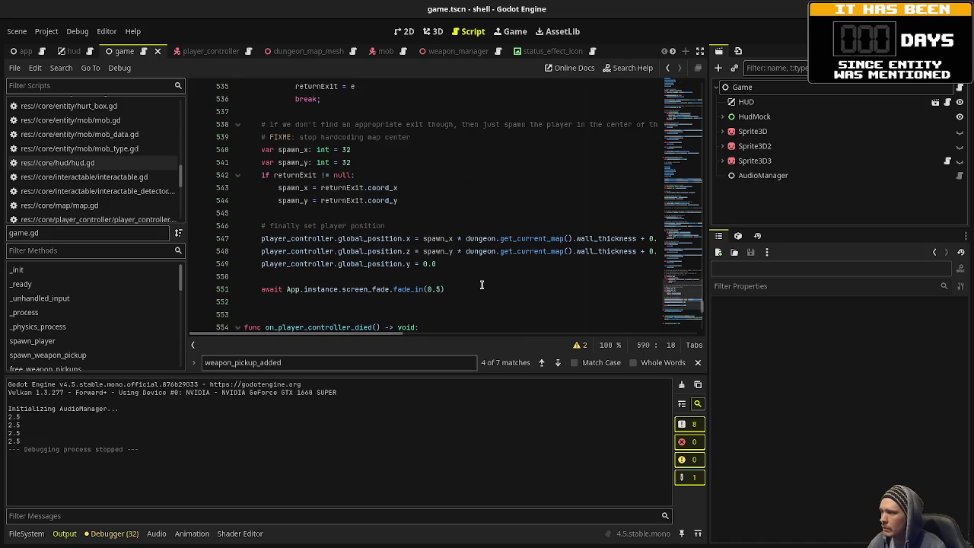
{"action": "scroll", "coordinate": [481, 285], "scroll_direction": "up", "scroll_amount": 4}
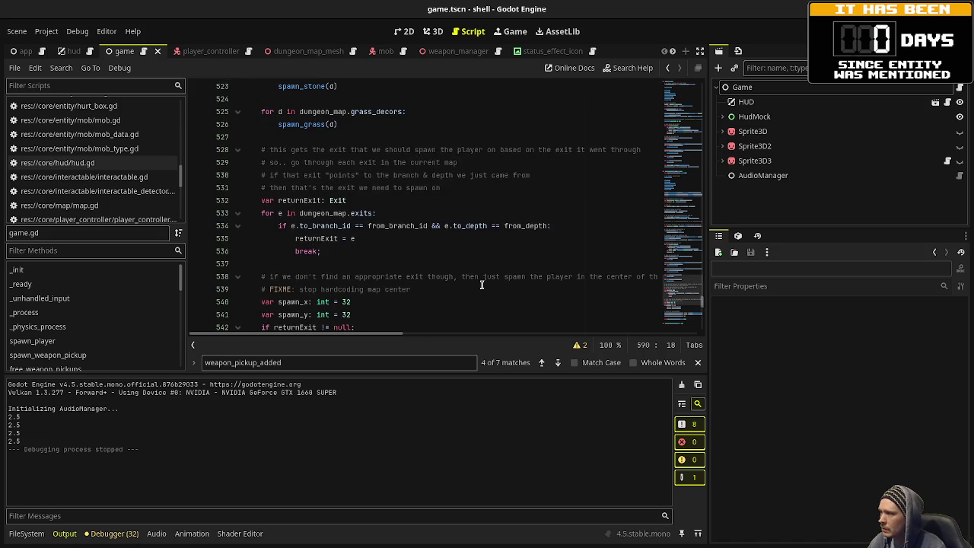
{"action": "scroll", "coordinate": [481, 285], "scroll_direction": "up", "scroll_amount": 3}
{"action": "scroll", "coordinate": [481, 285], "scroll_direction": "up", "scroll_amount": 2}
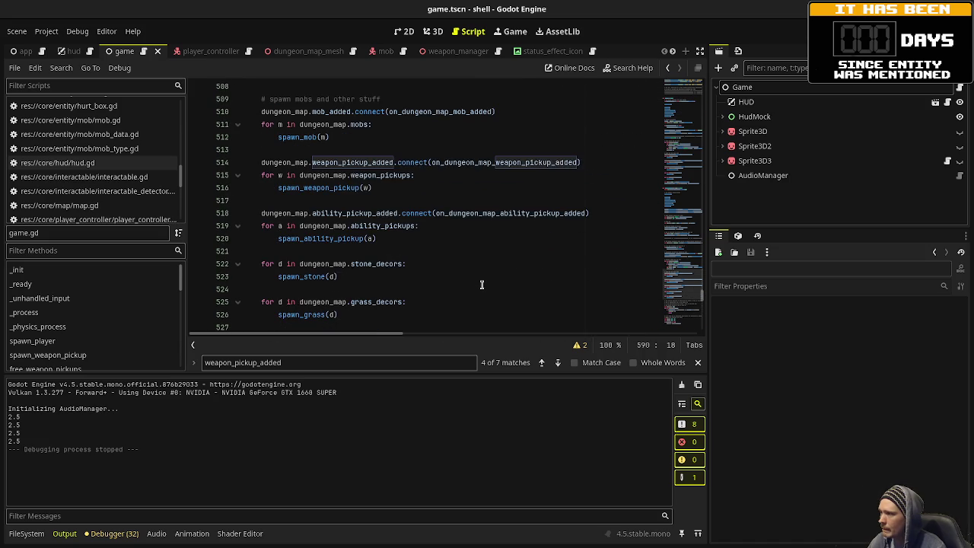
{"action": "scroll", "coordinate": [481, 285], "scroll_direction": "up", "scroll_amount": 14}
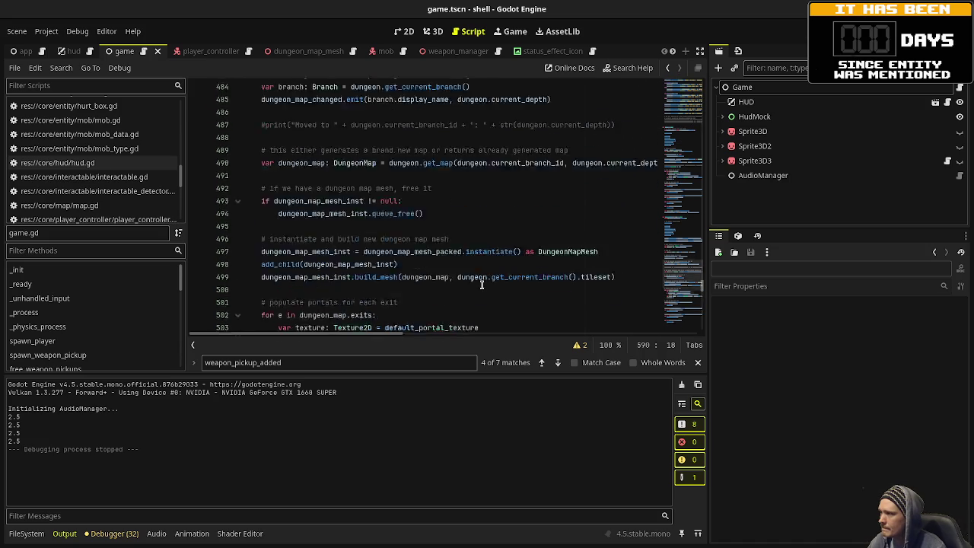
{"action": "scroll", "coordinate": [482, 285], "scroll_direction": "up", "scroll_amount": 3}
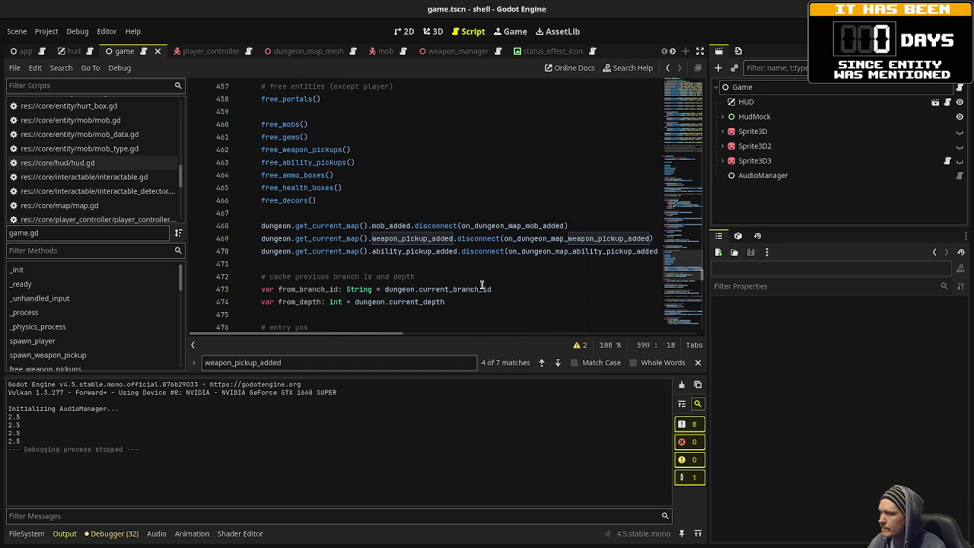
{"action": "scroll", "coordinate": [482, 285], "scroll_direction": "up", "scroll_amount": 3}
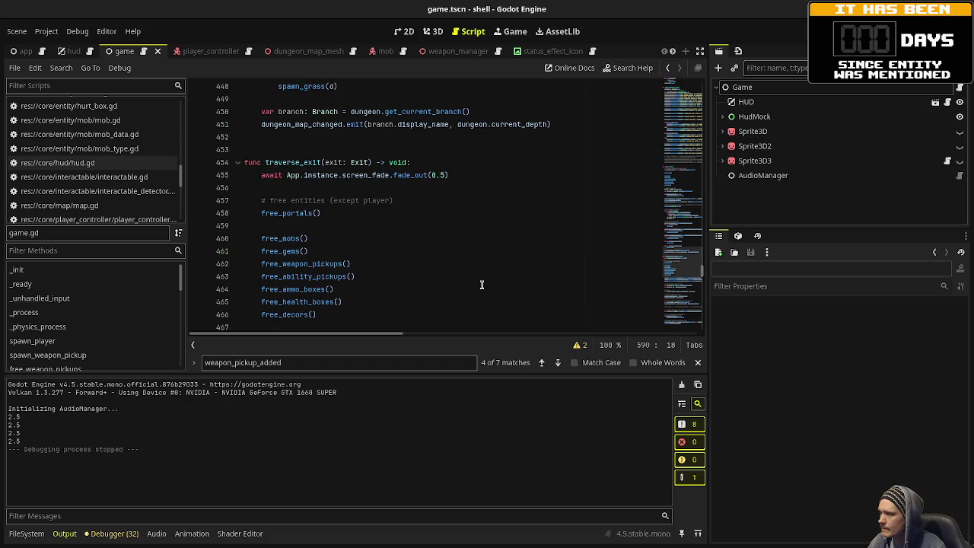
{"action": "scroll", "coordinate": [482, 284], "scroll_direction": "down", "scroll_amount": 5}
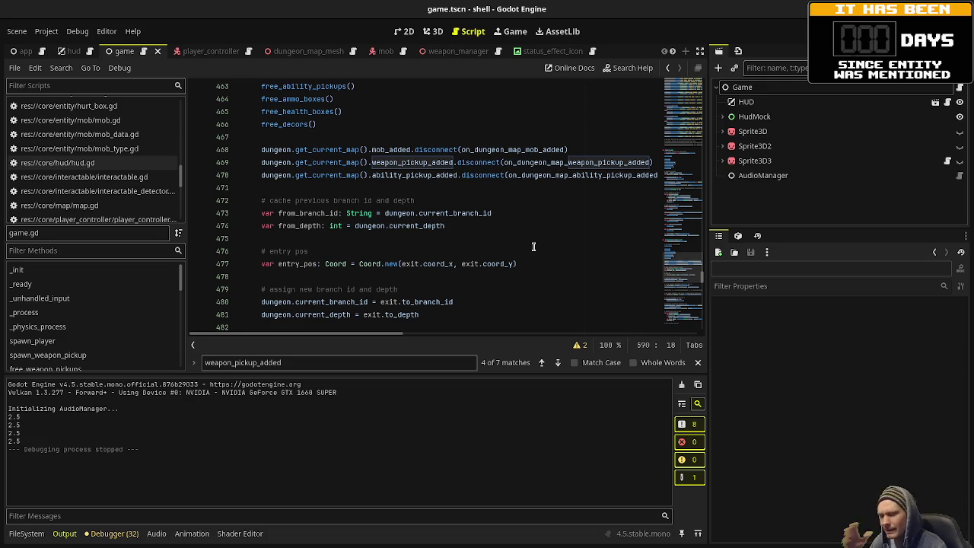
{"action": "left_click", "coordinate": [742, 87]}
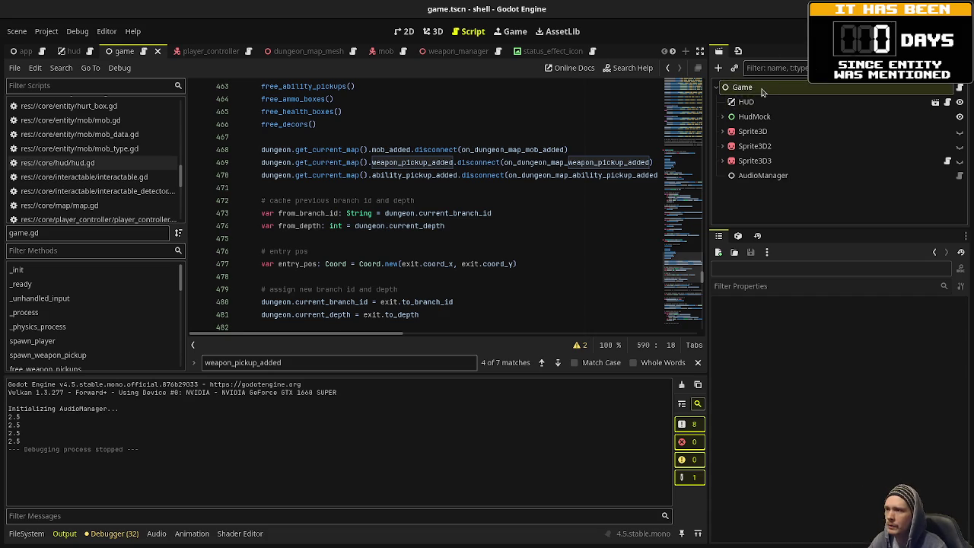
{"action": "left_click", "coordinate": [844, 319]}
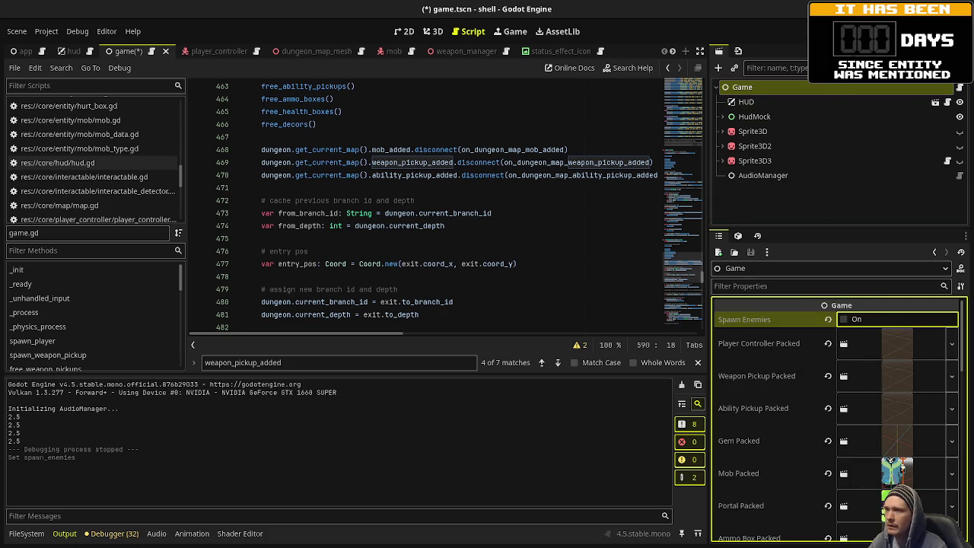
{"action": "key", "text": "F5"}
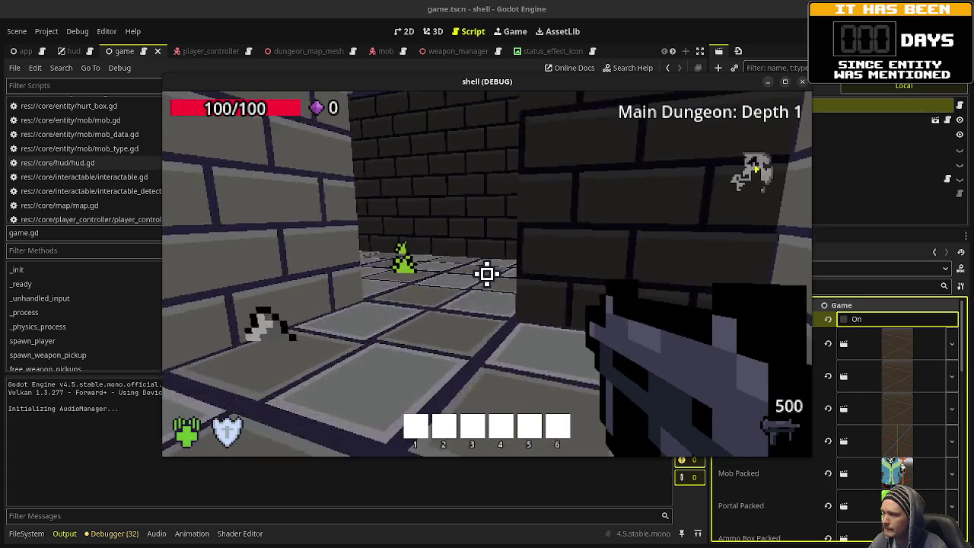
Walk across the large dungeon room to the floppy-disk pickup and into the slime room.
{"action": "key", "text": "w"}
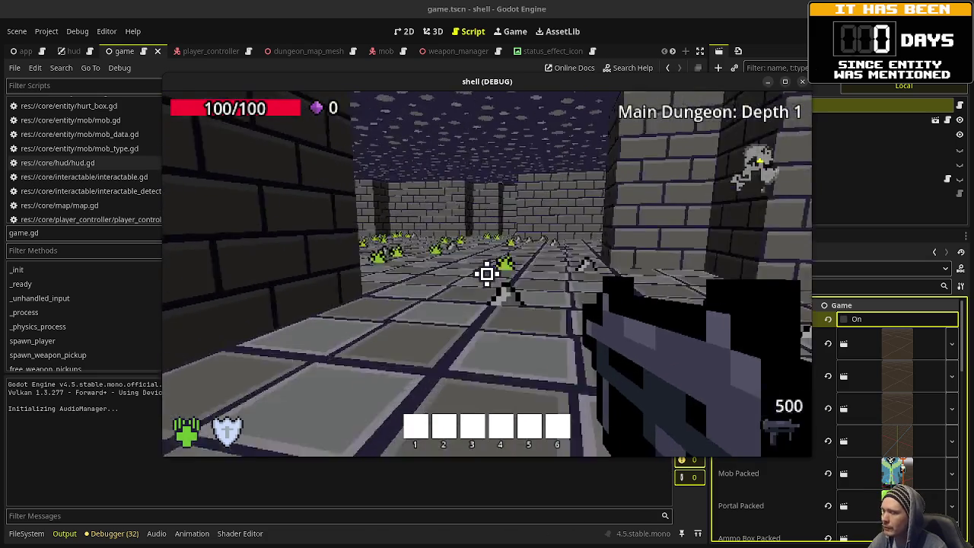
{"action": "key", "text": "w"}
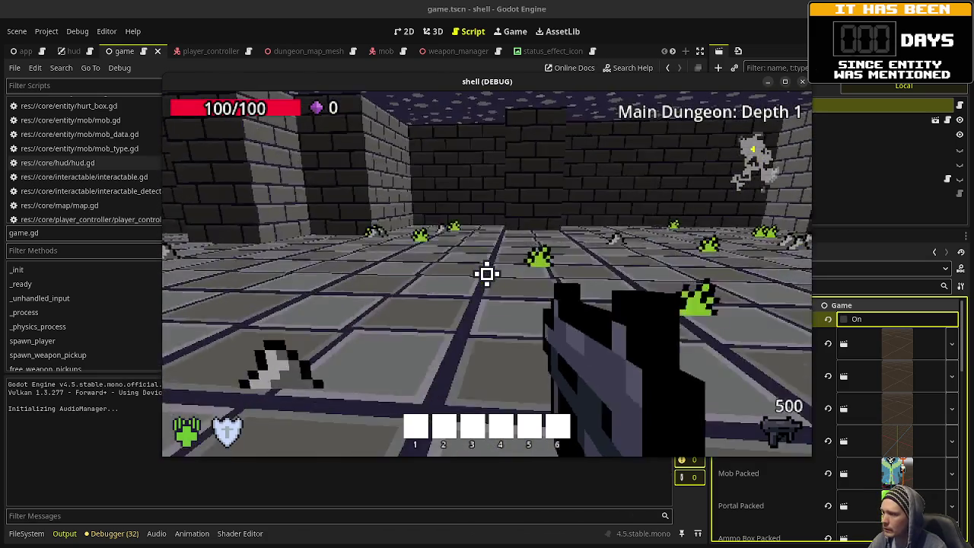
{"action": "key", "text": "w"}
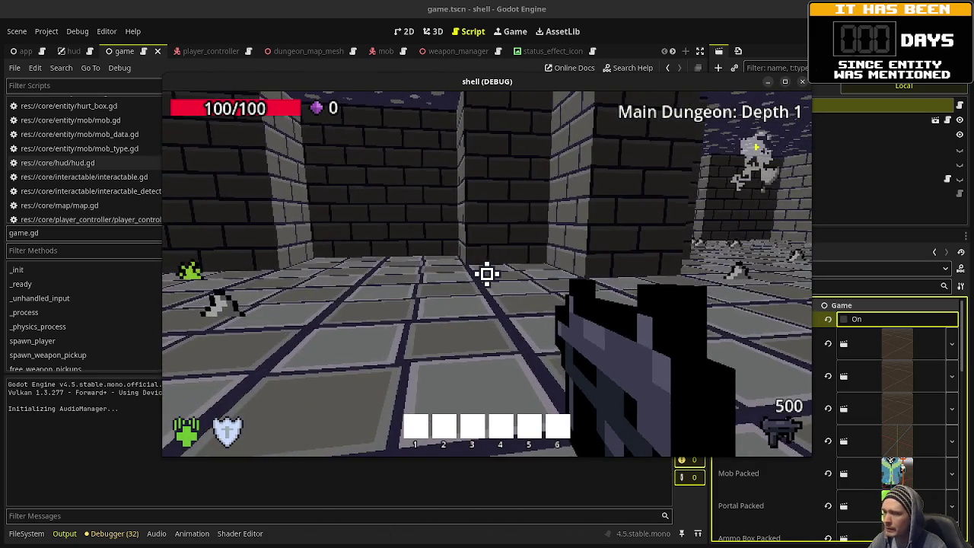
{"action": "key", "text": "w"}
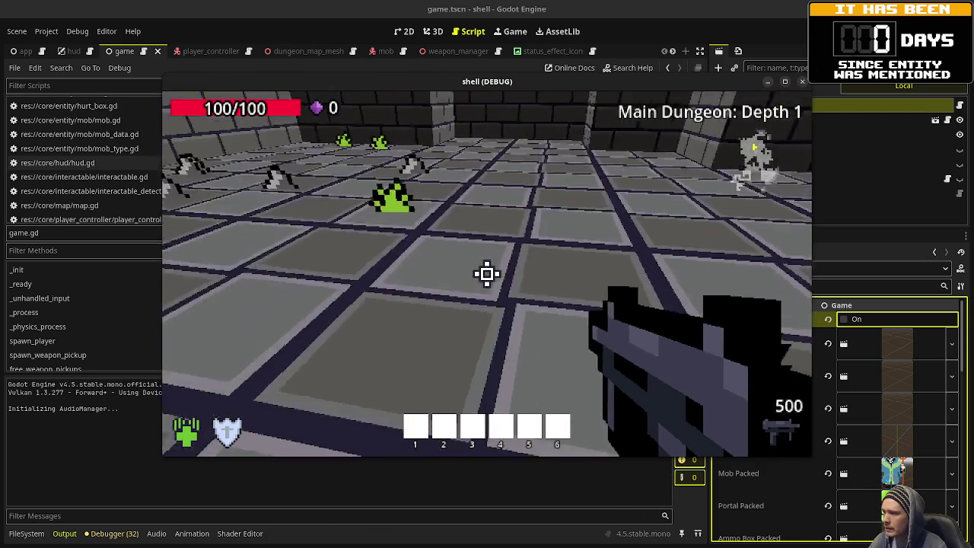
{"action": "key", "text": "w"}
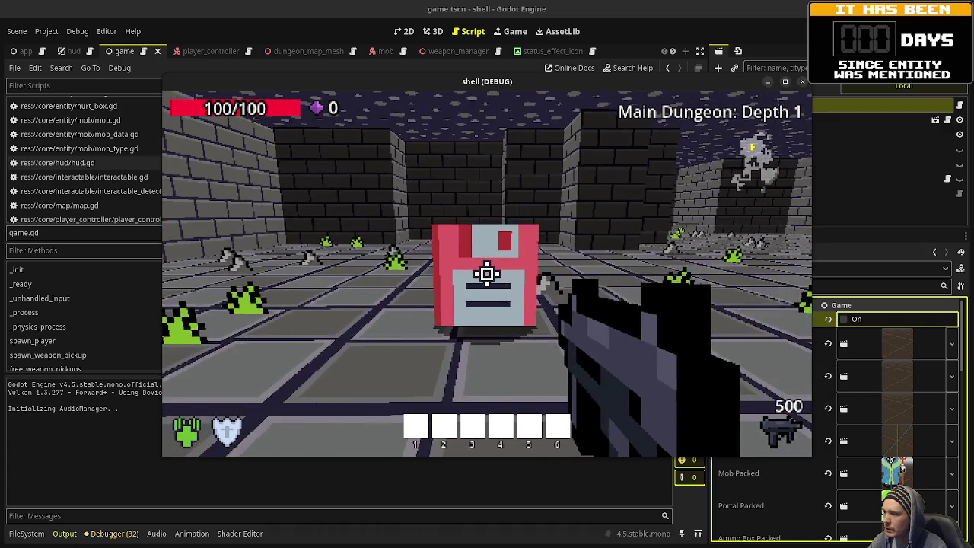
{"action": "key", "text": "s"}
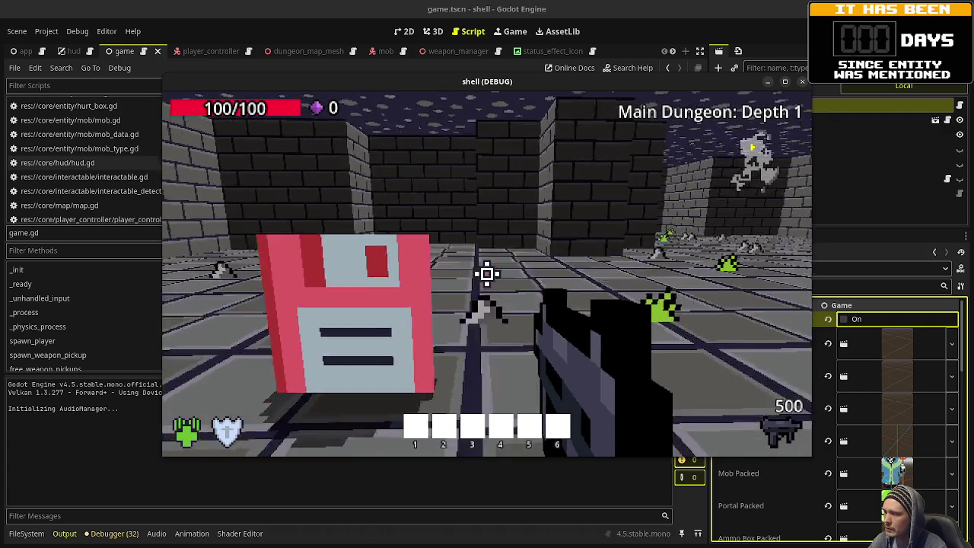
{"action": "key", "text": "w"}
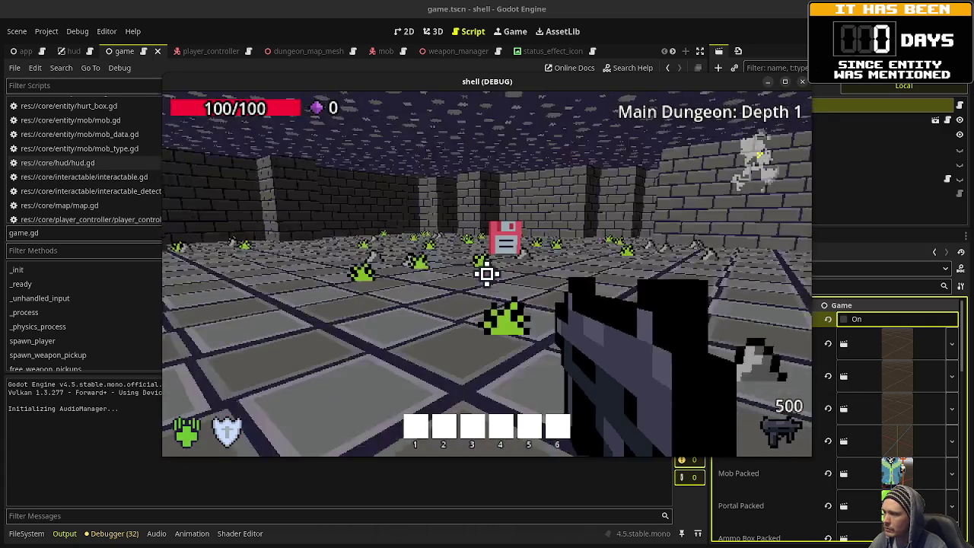
{"action": "key", "text": "w"}
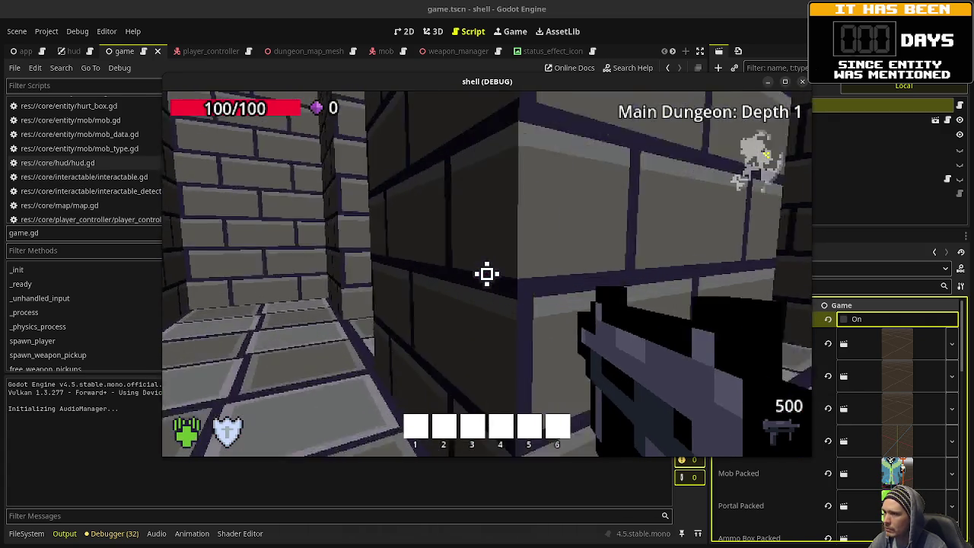
{"action": "key", "text": "s"}
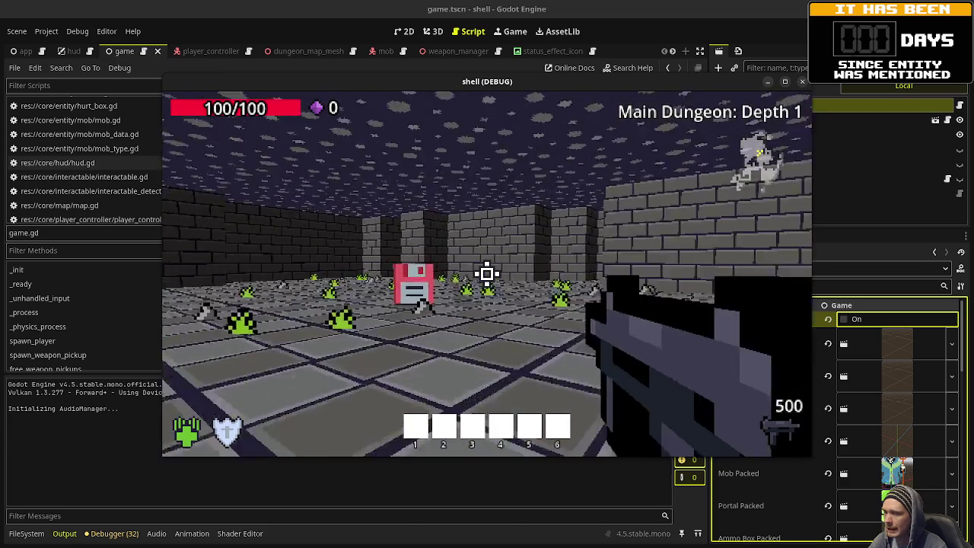
Explore the brick corridors beyond the slime room into the next room, then stop the game.
{"action": "key", "text": "w"}
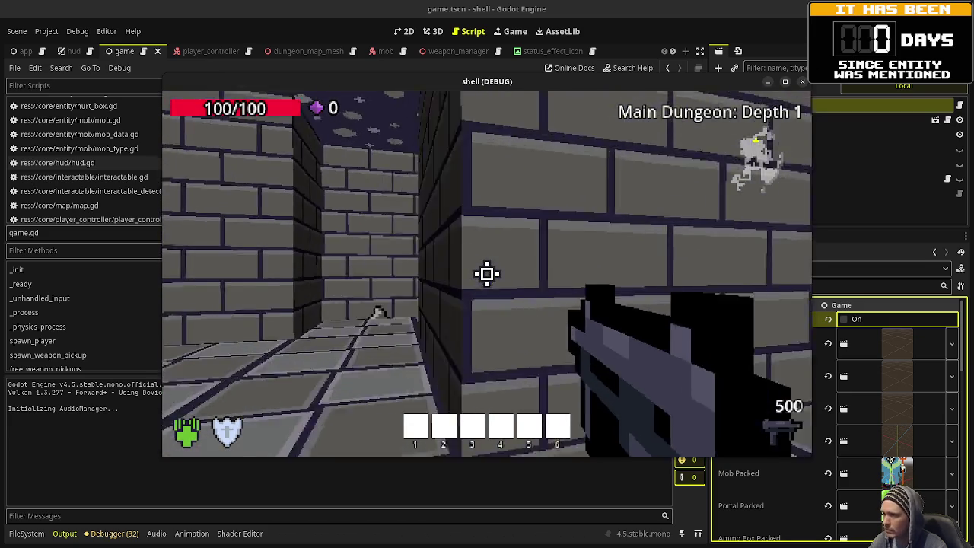
{"action": "key", "text": "w"}
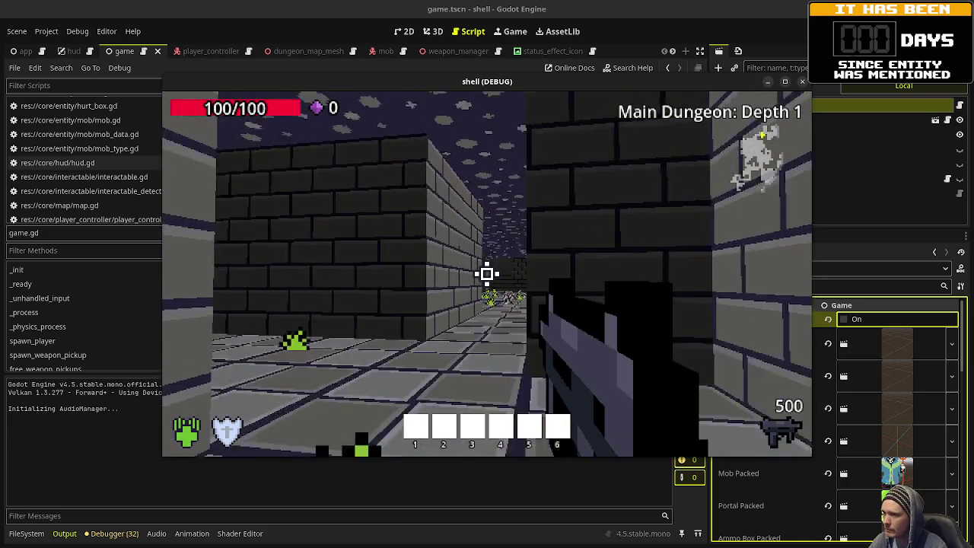
{"action": "key", "text": "w"}
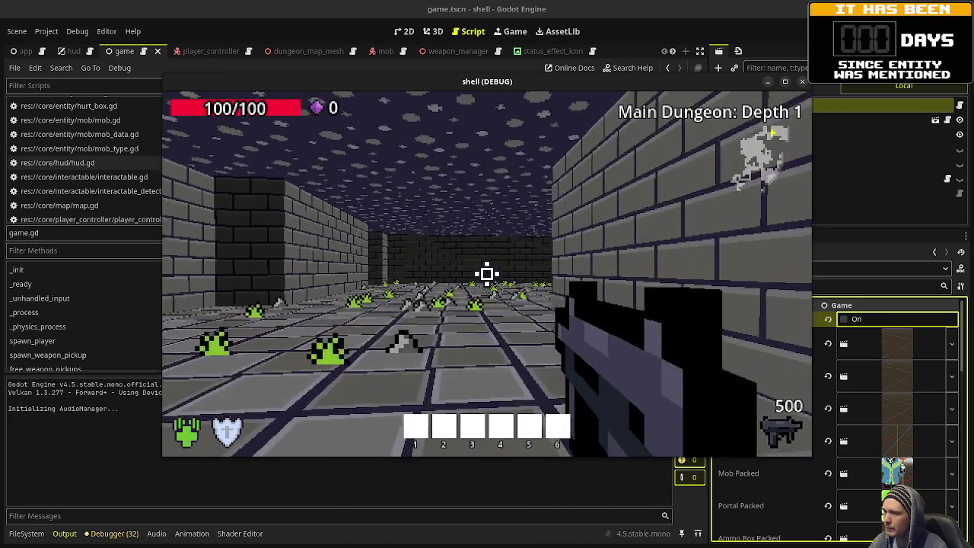
{"action": "key", "text": "w"}
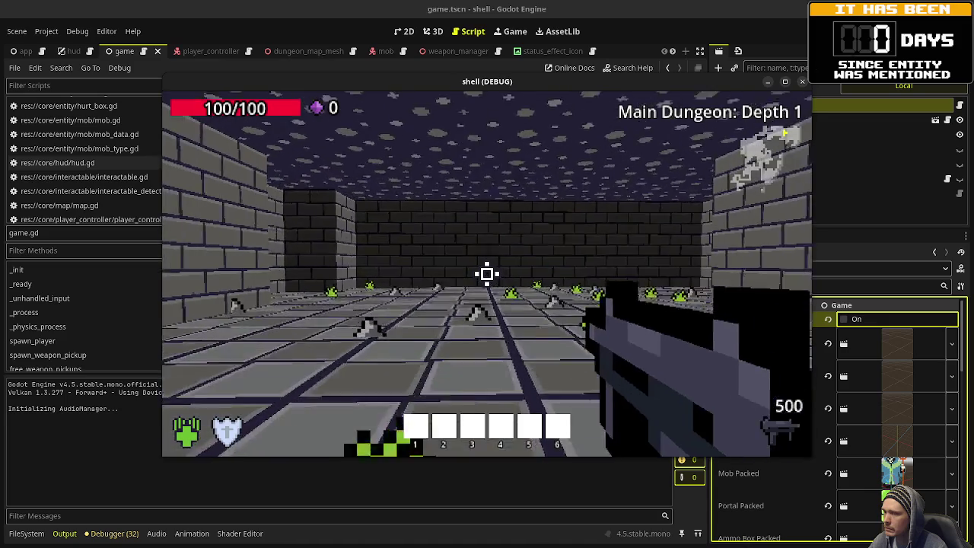
{"action": "key", "text": "w"}
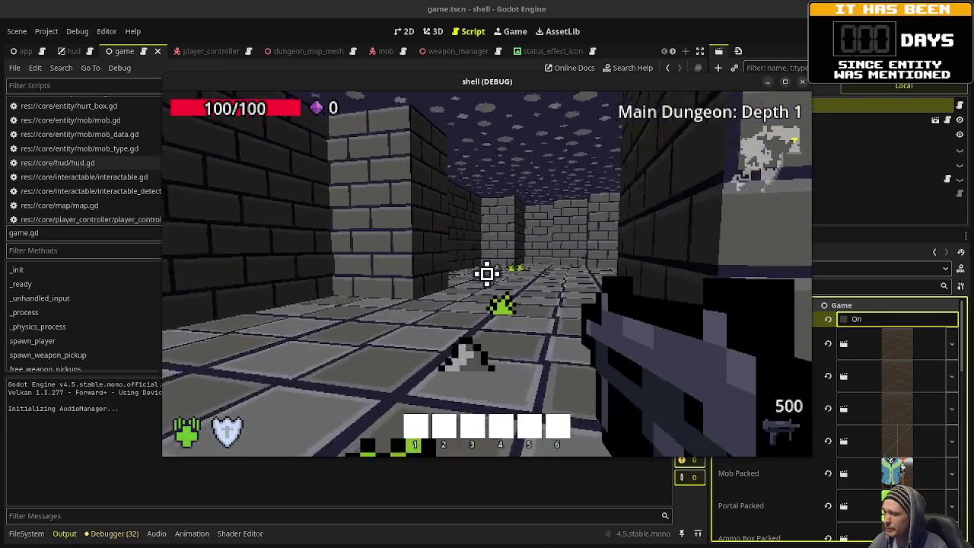
{"action": "key", "text": "w"}
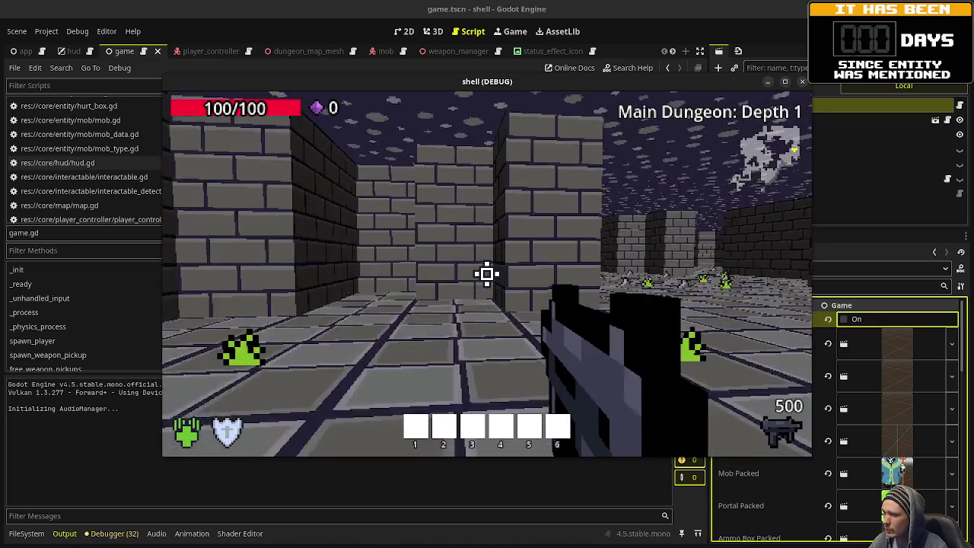
{"action": "key", "text": "w"}
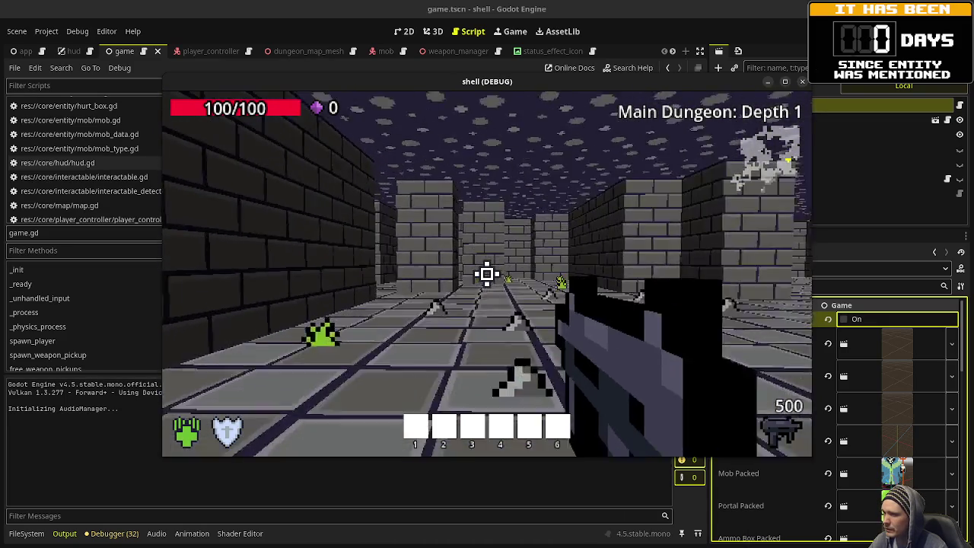
{"action": "key", "text": "w"}
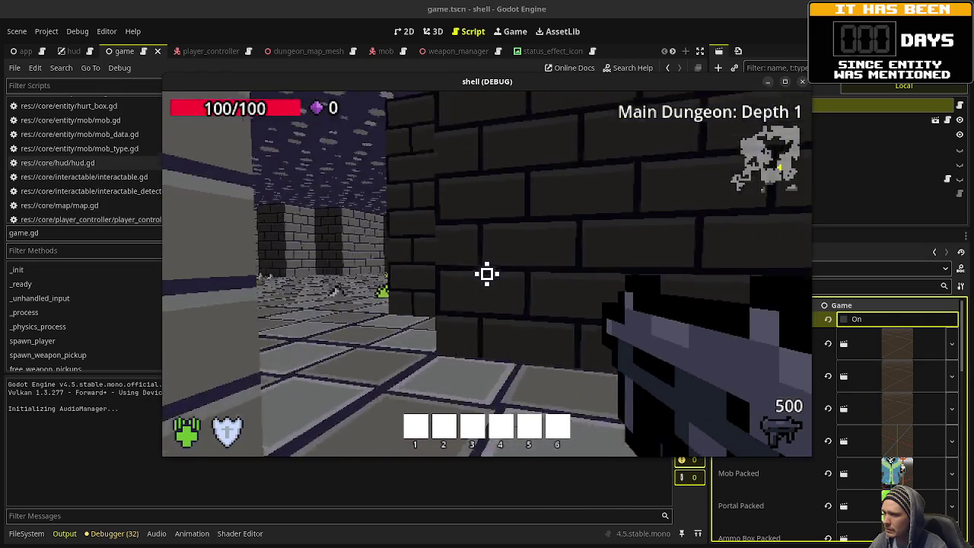
{"action": "key", "text": "w"}
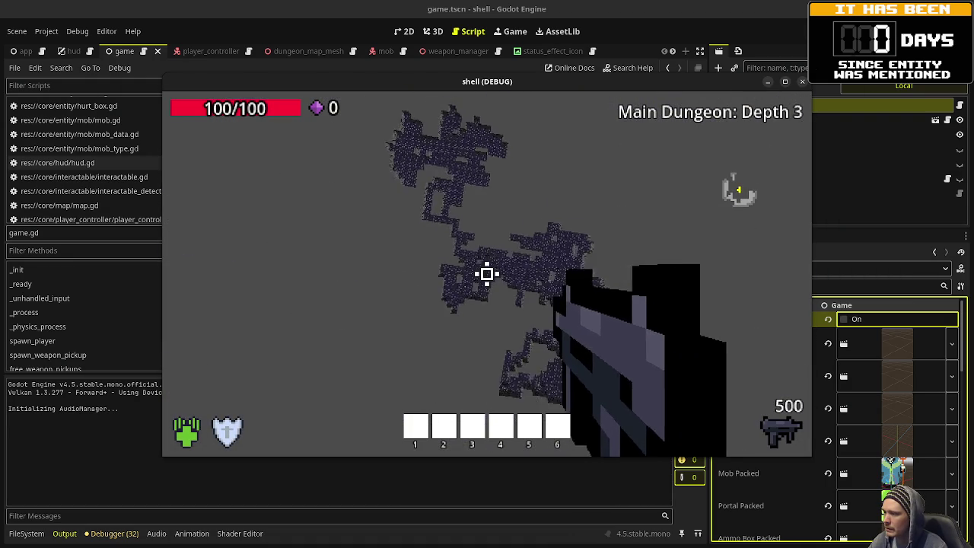
{"action": "key", "text": "F8"}
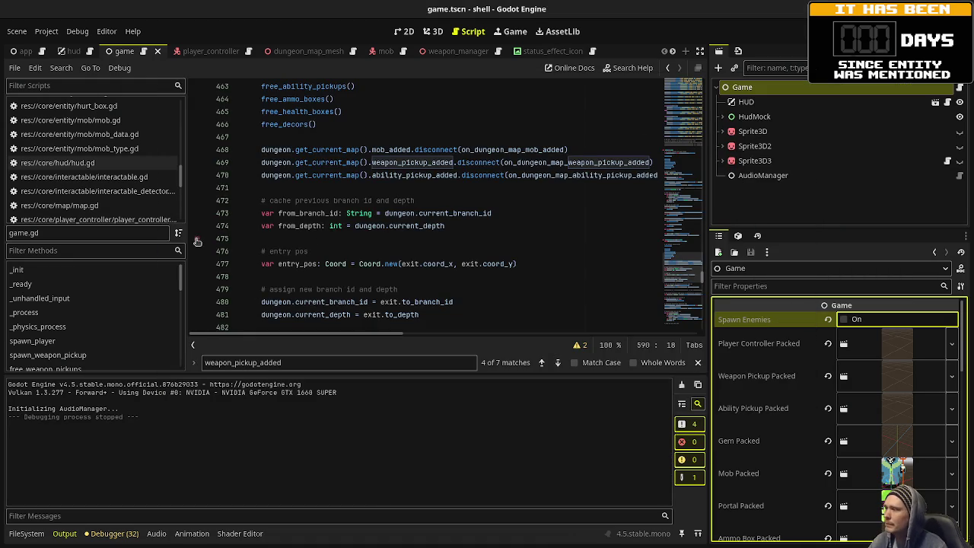
Step through the weapon_pickup_added matches in game.gd and save the script.
{"action": "left_click", "coordinate": [461, 213]}
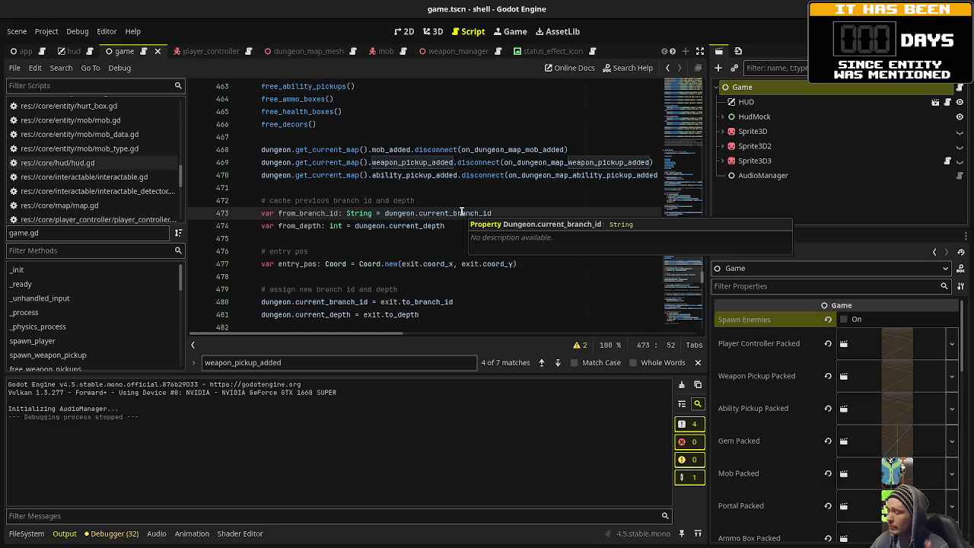
{"action": "left_click", "coordinate": [472, 175]}
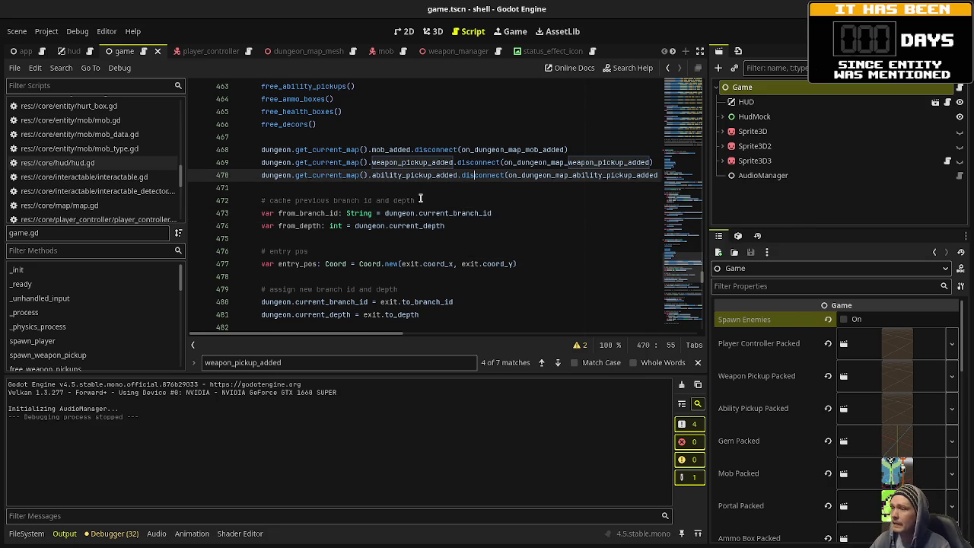
{"action": "left_click", "coordinate": [400, 183]}
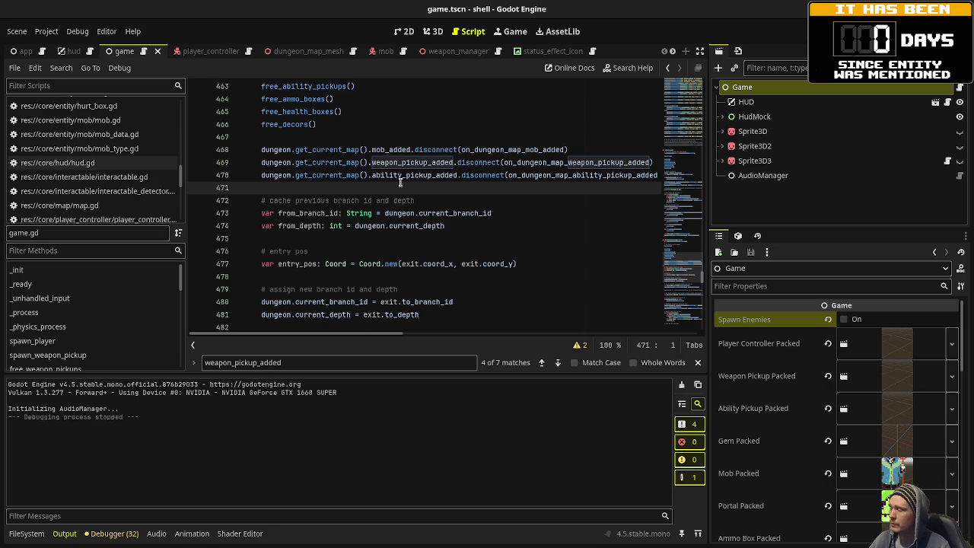
{"action": "left_click", "coordinate": [473, 202]}
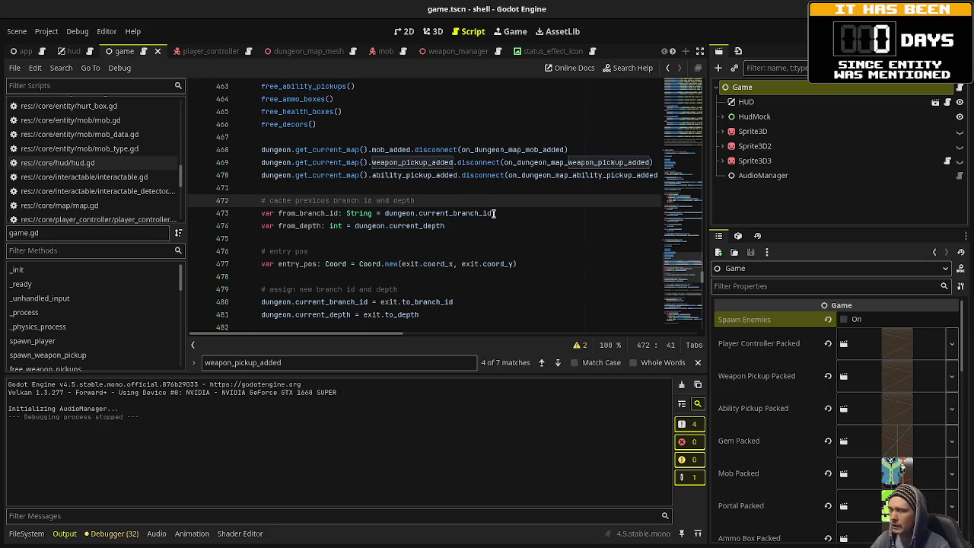
{"action": "key", "text": "alt+Left"}
{"action": "key", "text": "alt+Left"}
{"action": "key", "text": "alt+Left"}
{"action": "key", "text": "alt+Left"}
{"action": "key", "text": "alt+Left"}
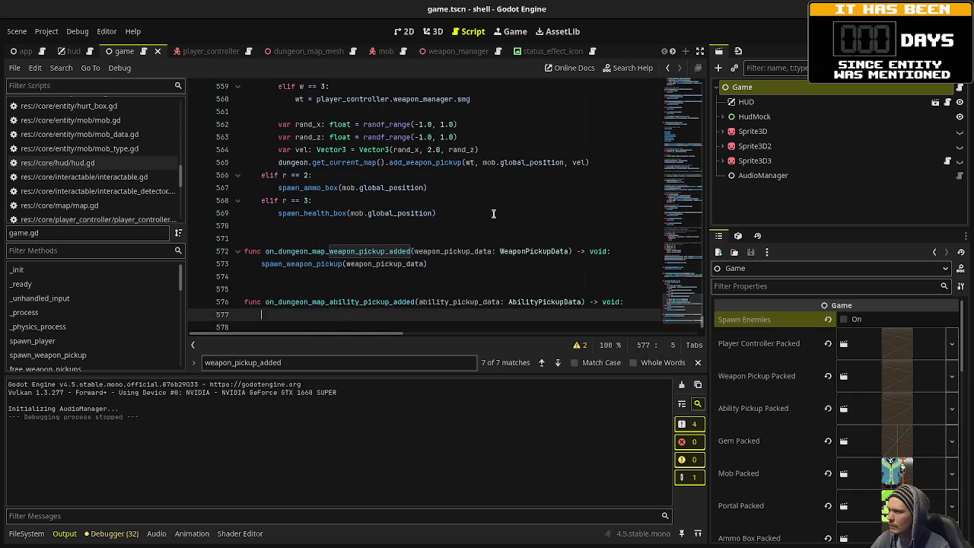
{"action": "key", "text": "alt+Left"}
{"action": "key", "text": "alt+Left"}
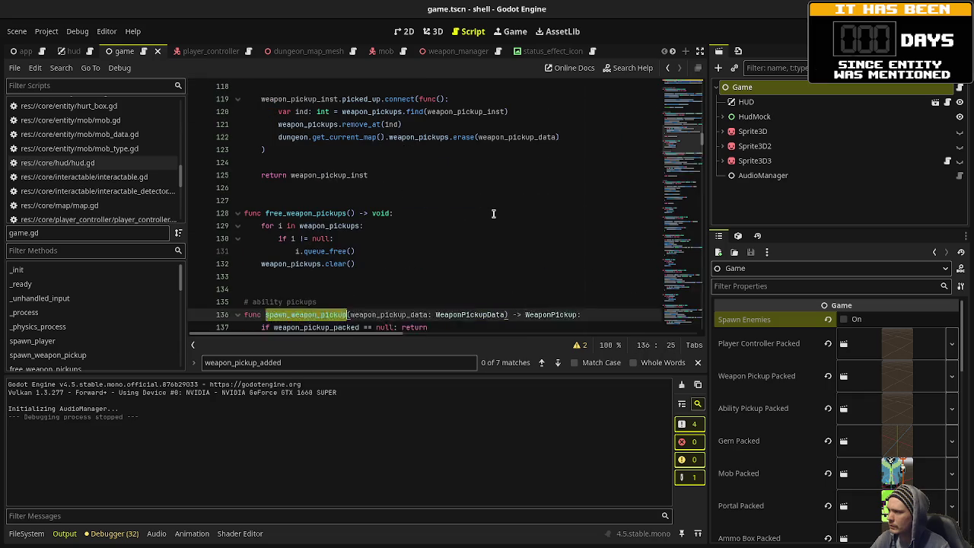
{"action": "key", "text": "ctrl+s"}
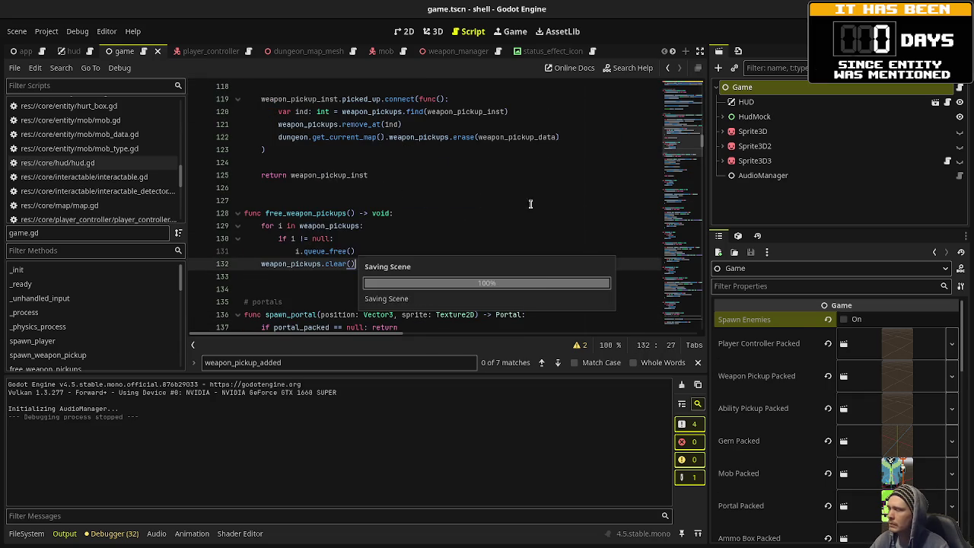
Open dungeon_map.gd, undo its newly typed lines, save, then open map_generator.gd.
{"action": "scroll", "coordinate": [127, 177], "scroll_direction": "up", "scroll_amount": 10}
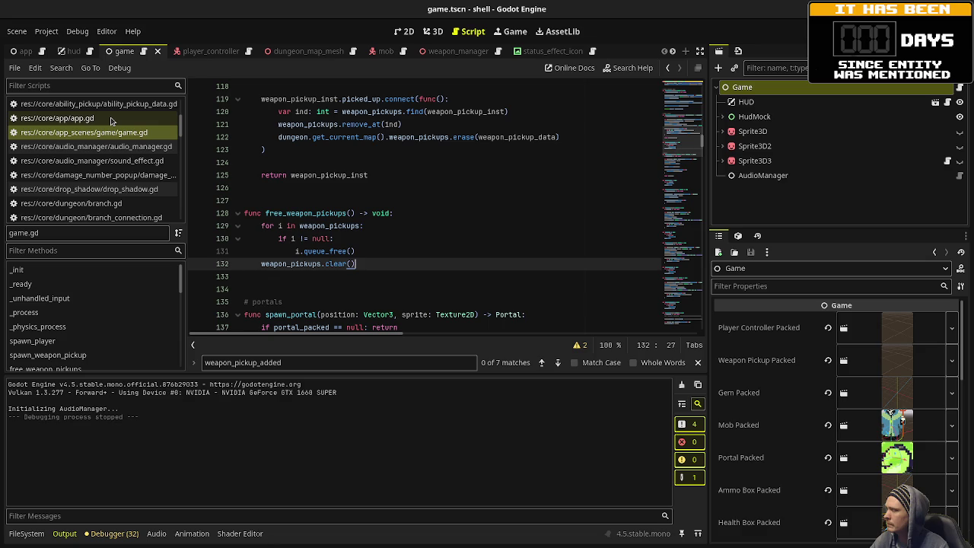
{"action": "scroll", "coordinate": [124, 147], "scroll_direction": "down", "scroll_amount": 1}
{"action": "scroll", "coordinate": [124, 147], "scroll_direction": "down", "scroll_amount": 1}
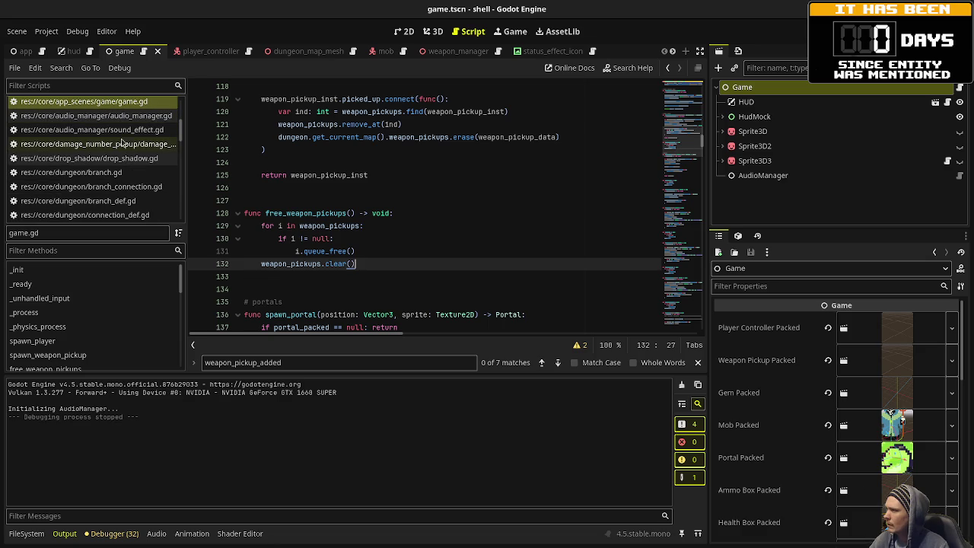
{"action": "scroll", "coordinate": [125, 152], "scroll_direction": "down", "scroll_amount": 1}
{"action": "scroll", "coordinate": [124, 166], "scroll_direction": "down", "scroll_amount": 5}
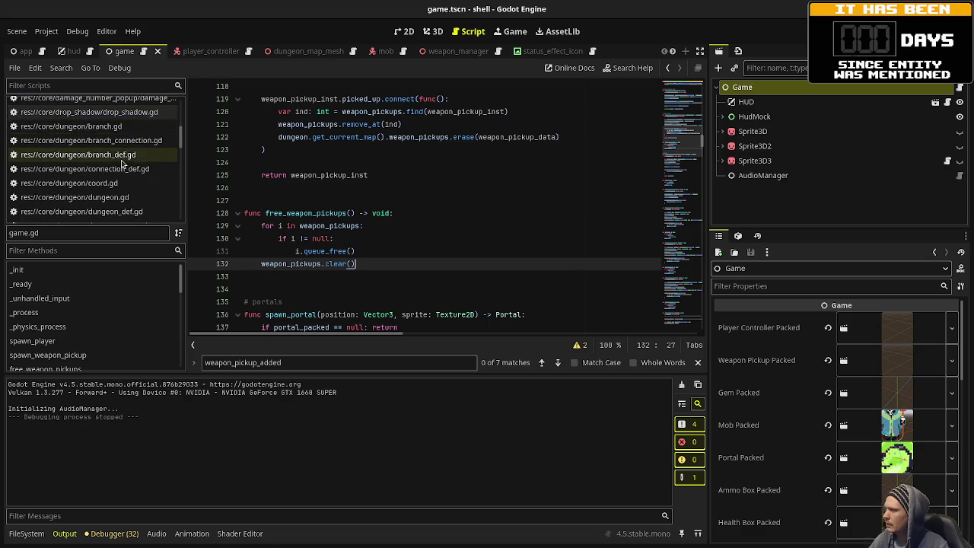
{"action": "scroll", "coordinate": [120, 180], "scroll_direction": "down", "scroll_amount": 1}
{"action": "left_click", "coordinate": [120, 165]}
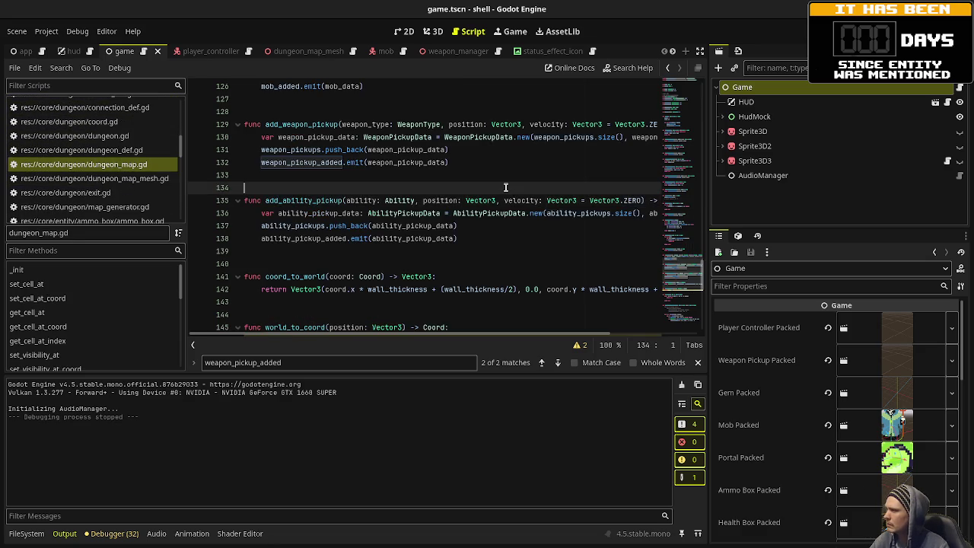
{"action": "key", "text": "ctrl+z"}
{"action": "key", "text": "ctrl+z"}
{"action": "key", "text": "ctrl+z"}
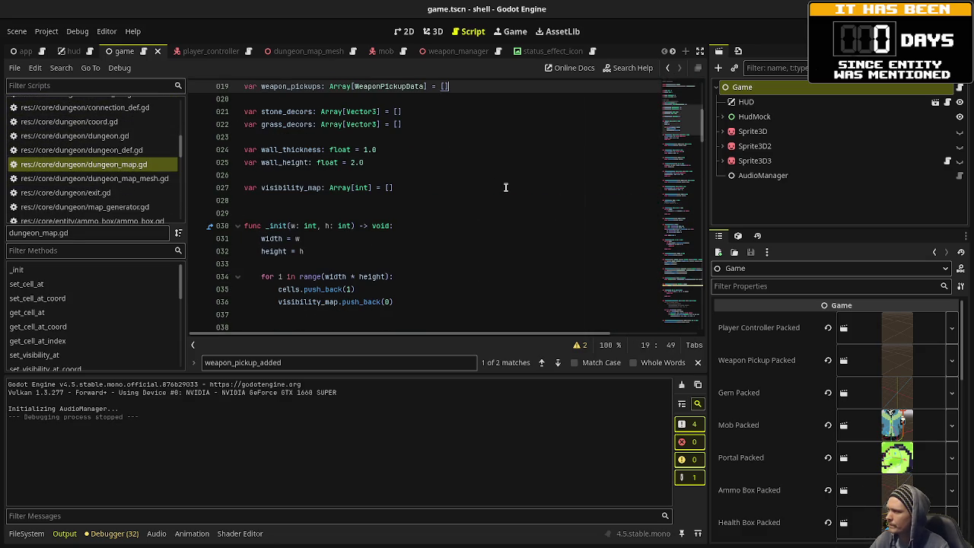
{"action": "key", "text": "ctrl+s"}
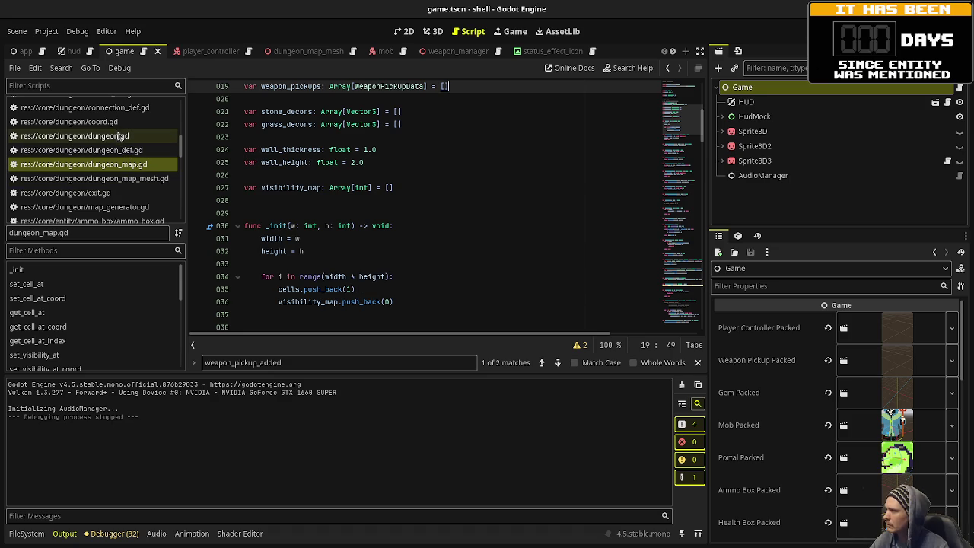
{"action": "scroll", "coordinate": [107, 180], "scroll_direction": "down", "scroll_amount": 2}
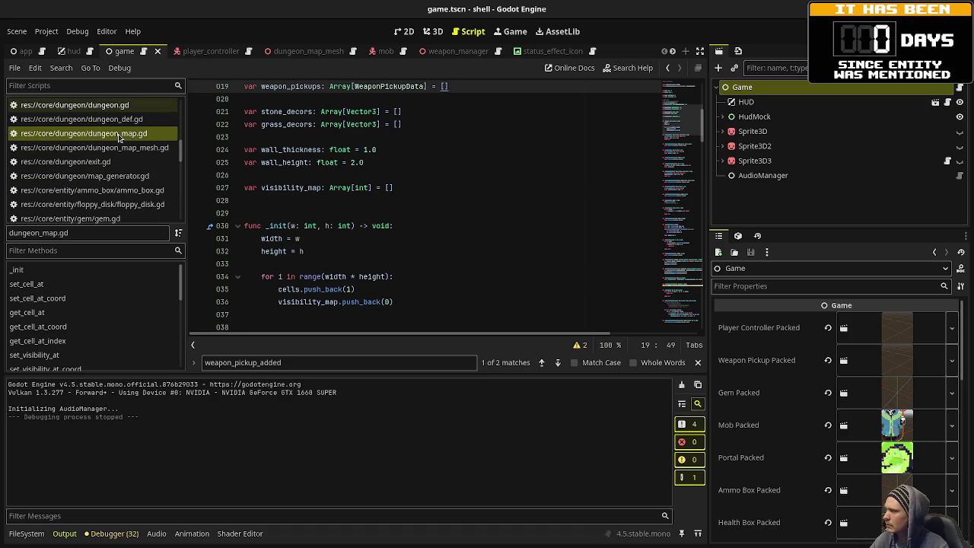
{"action": "left_click", "coordinate": [107, 177]}
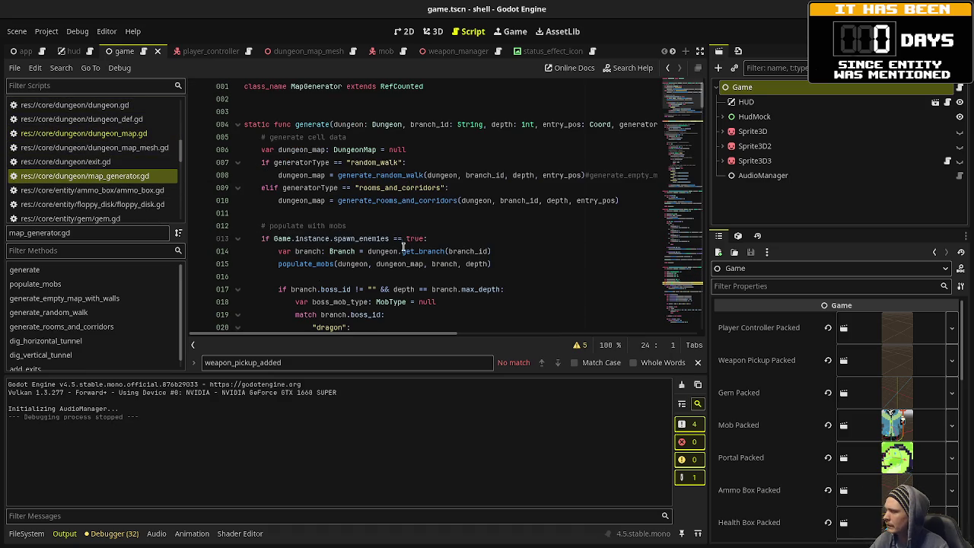
Unindent the mob-populating block, delete the spawn_enemies check line, and save map_generator.gd.
{"action": "left_click_drag", "start_coordinate": [278, 251], "coordinate": [365, 329]}
{"action": "key", "text": "shift+Tab"}
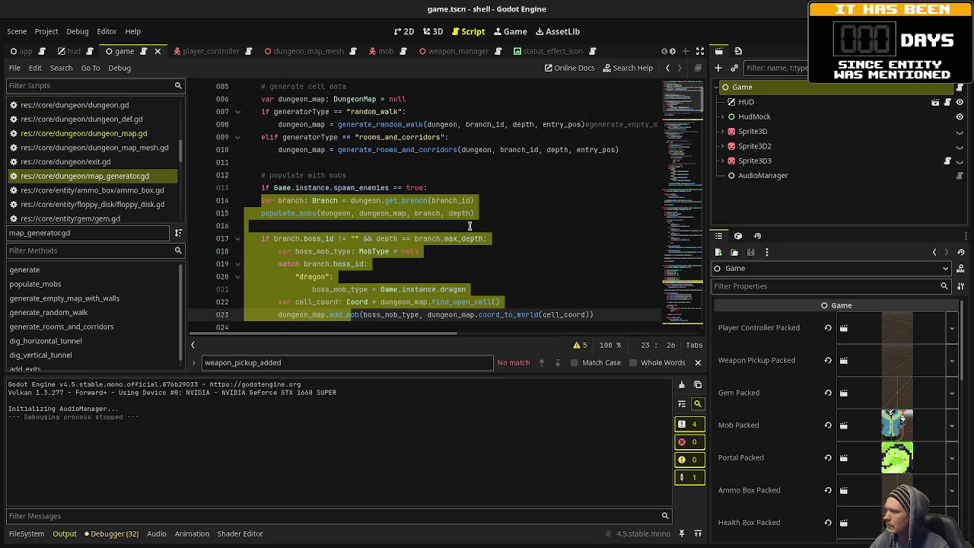
{"action": "left_click", "coordinate": [470, 225]}
{"action": "key", "text": "Up"}
{"action": "key", "text": "Up"}
{"action": "key", "text": "Up"}
{"action": "key", "text": "ctrl+shift+k"}
{"action": "key", "text": "ctrl+s"}
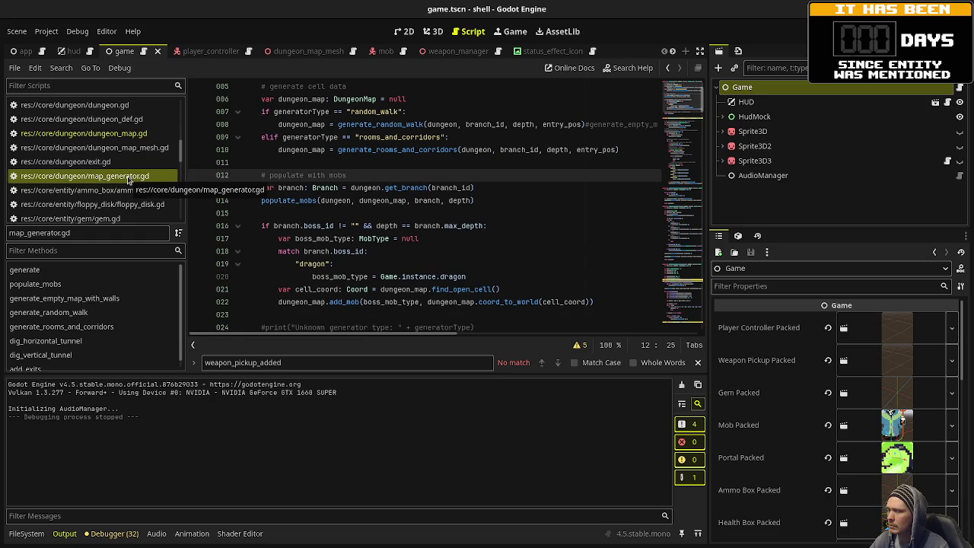
Run the project for a playtest.
{"action": "scroll", "coordinate": [128, 180], "scroll_direction": "down", "scroll_amount": 8}
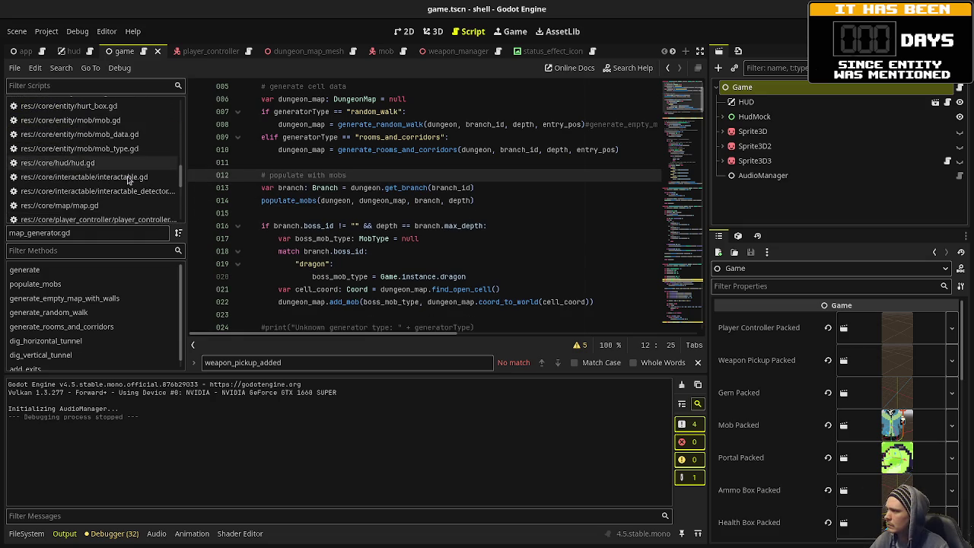
{"action": "scroll", "coordinate": [128, 179], "scroll_direction": "down", "scroll_amount": 5}
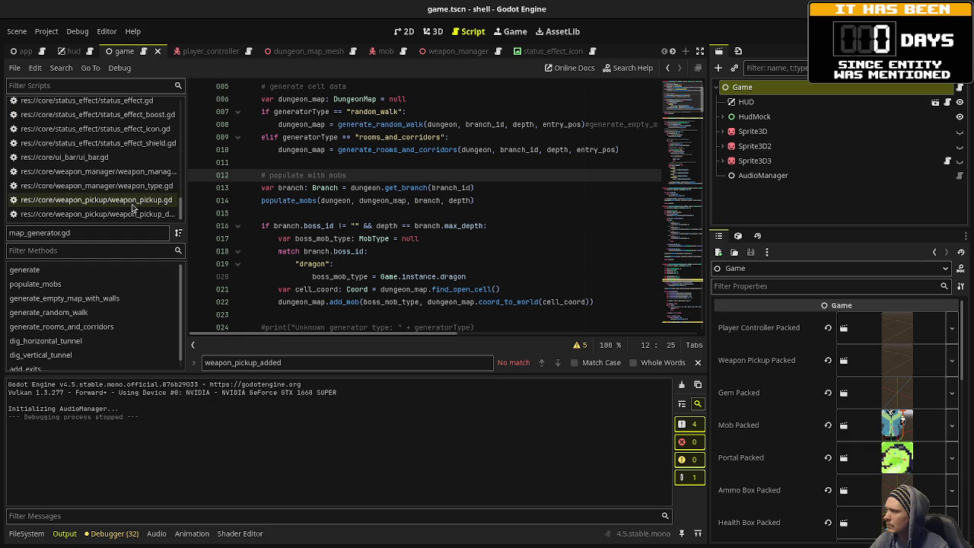
{"action": "key", "text": "F5"}
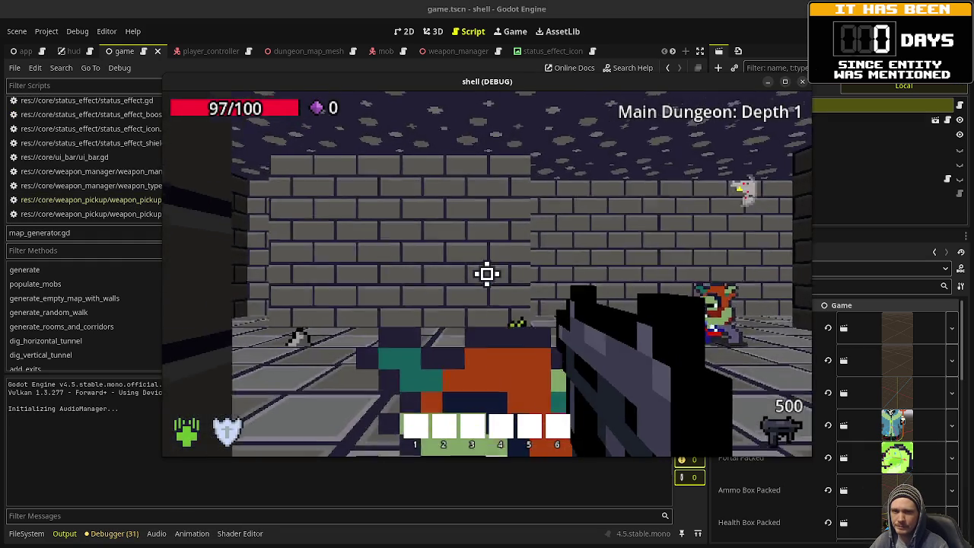
Shoot down the mobs in the first corridor and collect their dropped gems.
{"action": "left_click", "coordinate": [487, 274]}
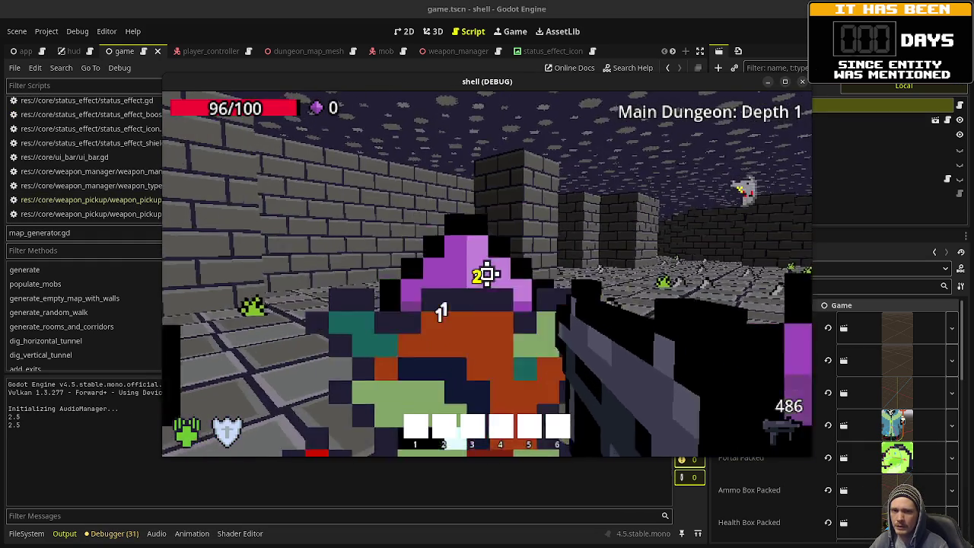
{"action": "left_click", "coordinate": [487, 274]}
{"action": "left_click", "coordinate": [487, 274]}
{"action": "left_click", "coordinate": [487, 274]}
{"action": "left_click", "coordinate": [487, 274]}
{"action": "left_click", "coordinate": [487, 274]}
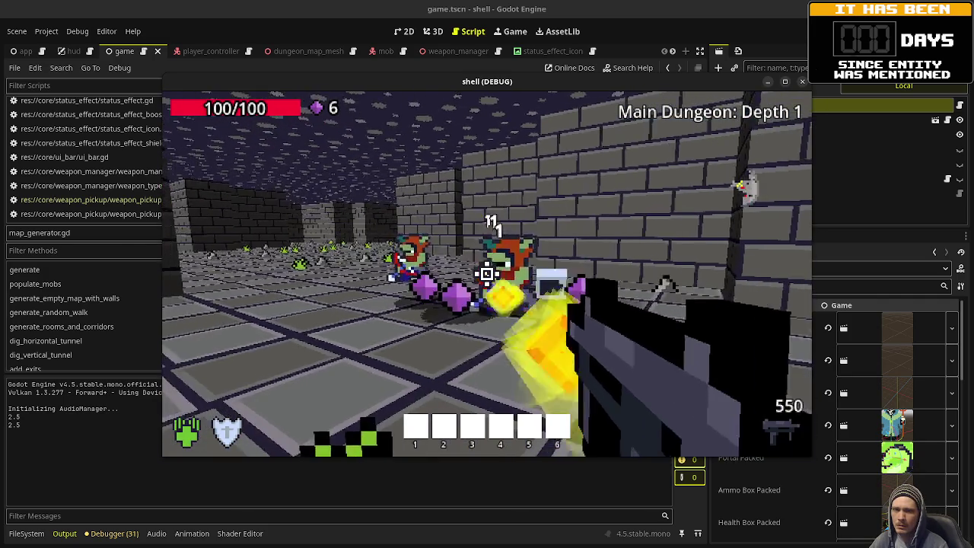
{"action": "left_click", "coordinate": [487, 274]}
{"action": "left_click", "coordinate": [487, 273]}
{"action": "left_click", "coordinate": [487, 274]}
{"action": "left_click", "coordinate": [487, 274]}
{"action": "left_click", "coordinate": [487, 274]}
{"action": "left_click", "coordinate": [487, 274]}
{"action": "left_click", "coordinate": [487, 274]}
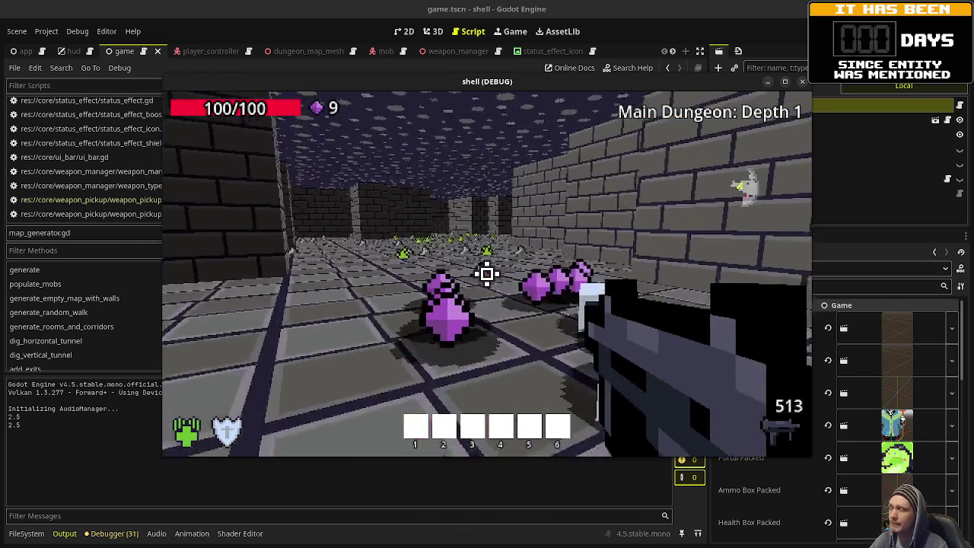
{"action": "key", "text": "w"}
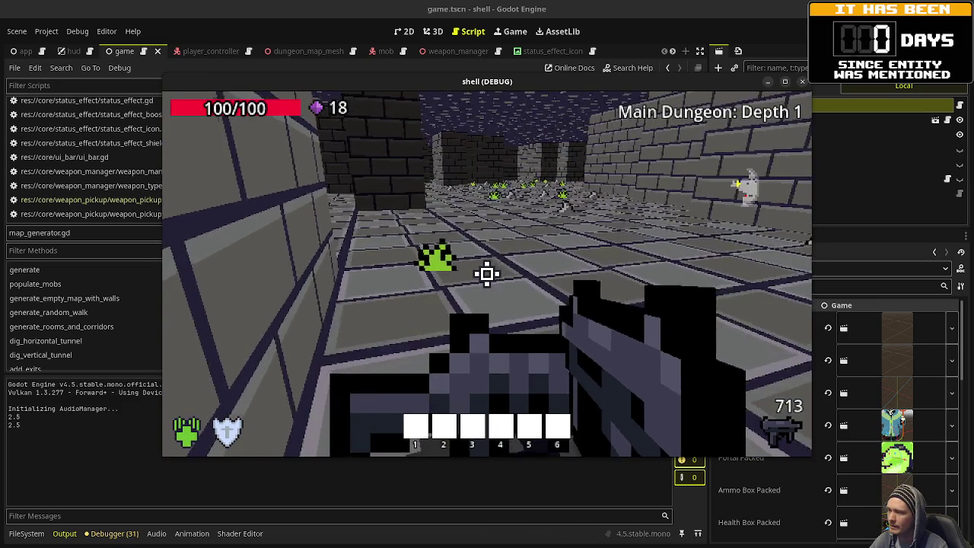
{"action": "key", "text": "w"}
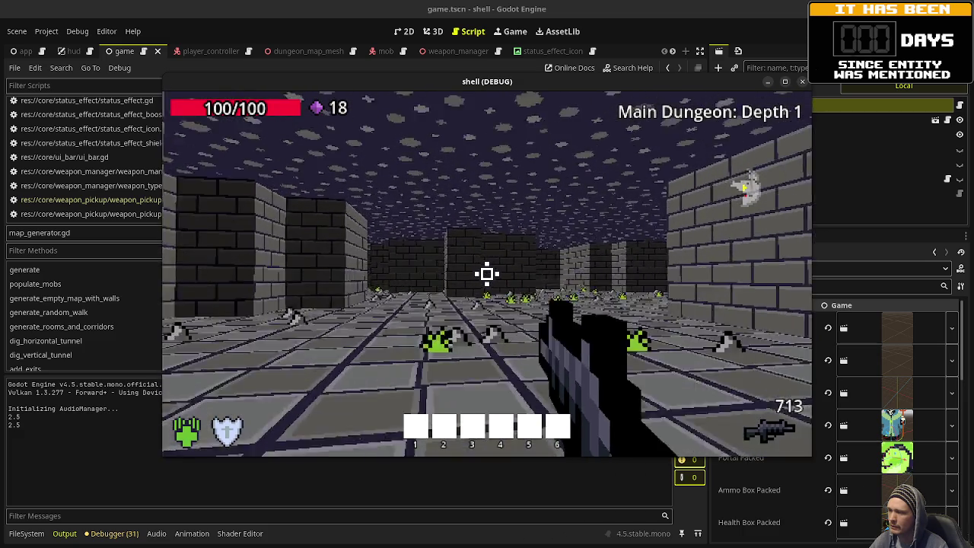
Fire at the enemies down the corridor and advance through the long corridors.
{"action": "left_click", "coordinate": [487, 274]}
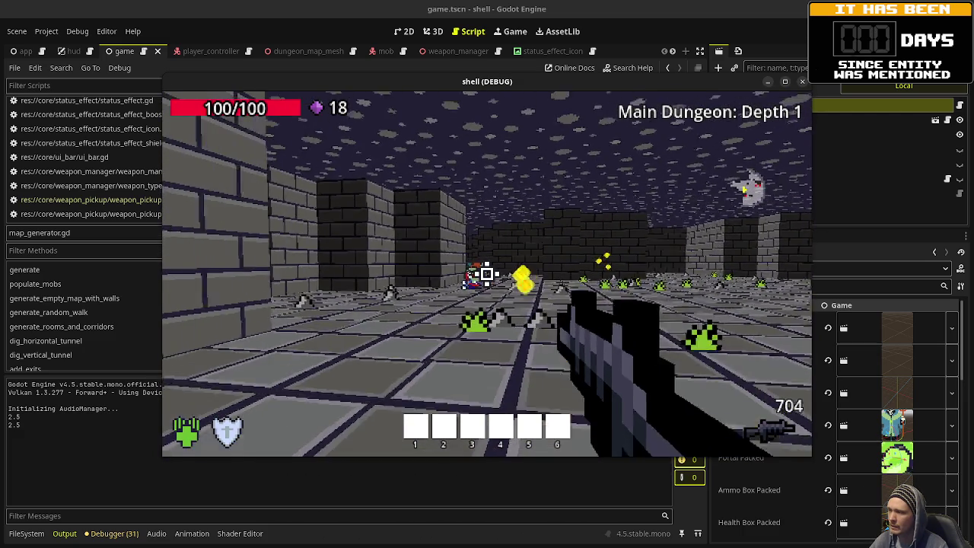
{"action": "left_click", "coordinate": [487, 274]}
{"action": "key", "text": "w"}
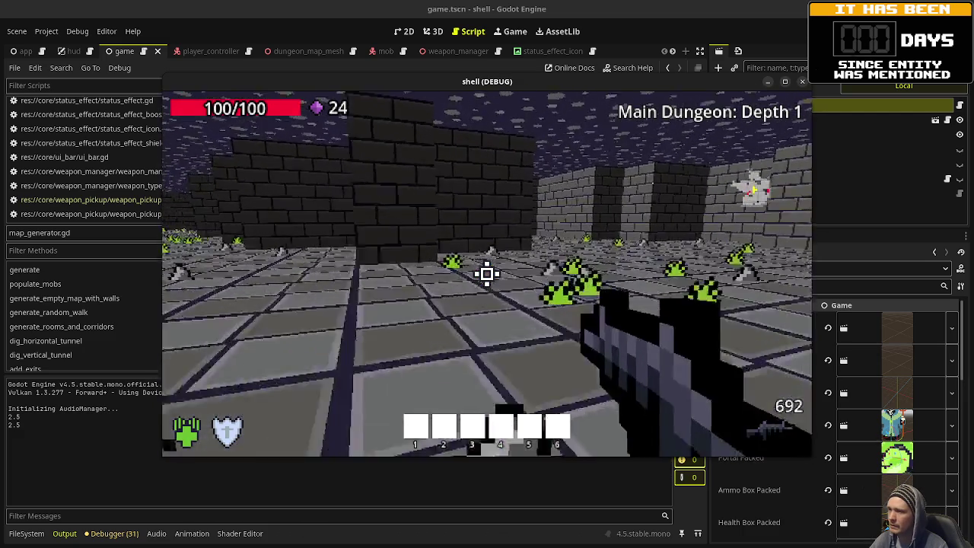
{"action": "key", "text": "w"}
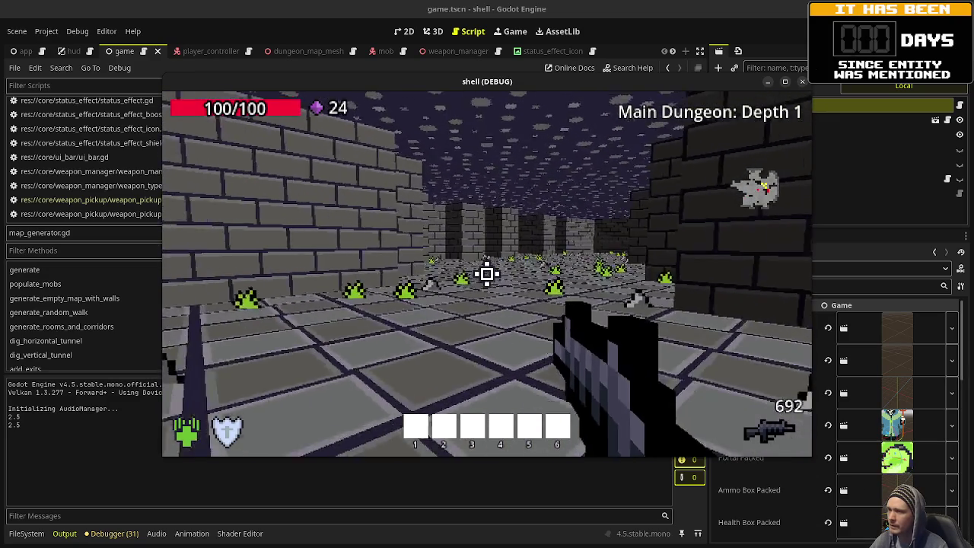
{"action": "key", "text": "w"}
{"action": "key", "text": "w"}
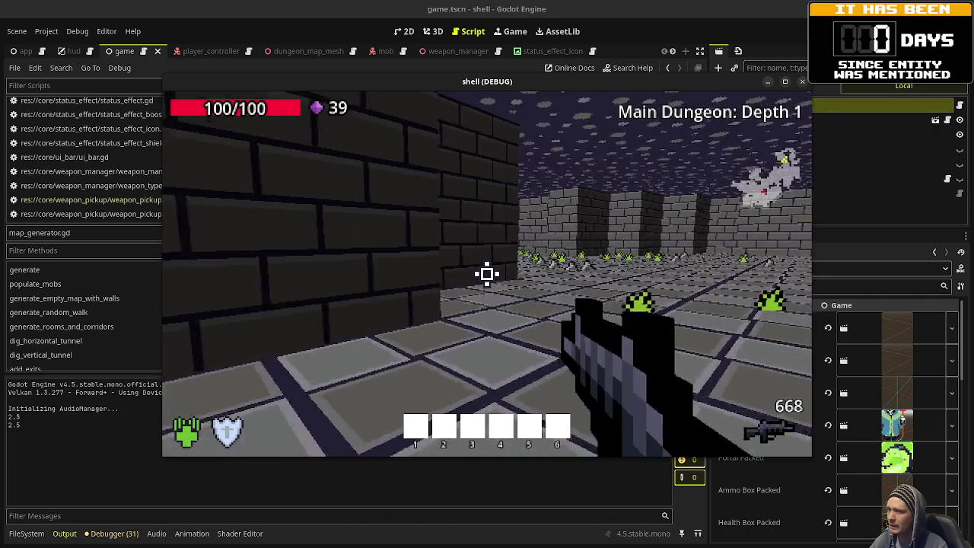
{"action": "key", "text": "w"}
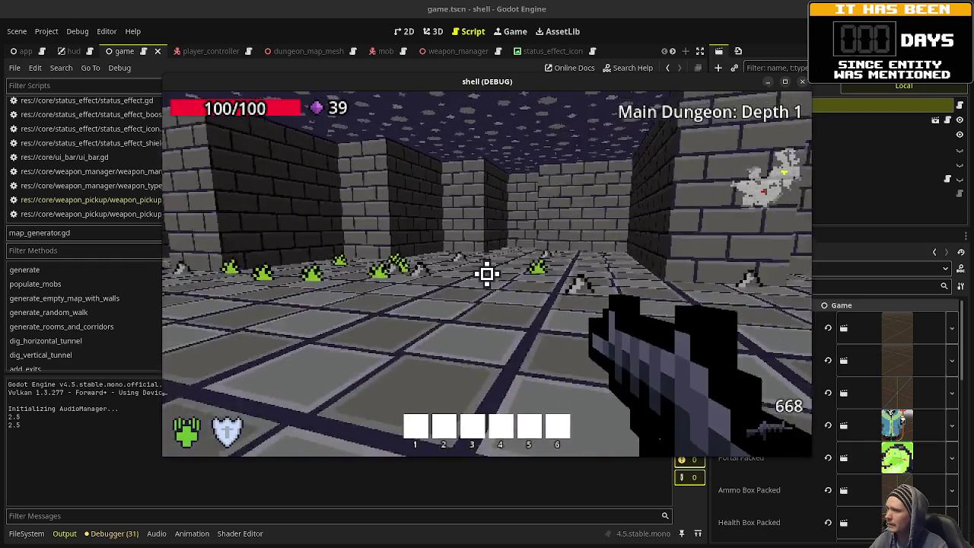
{"action": "key", "text": "w"}
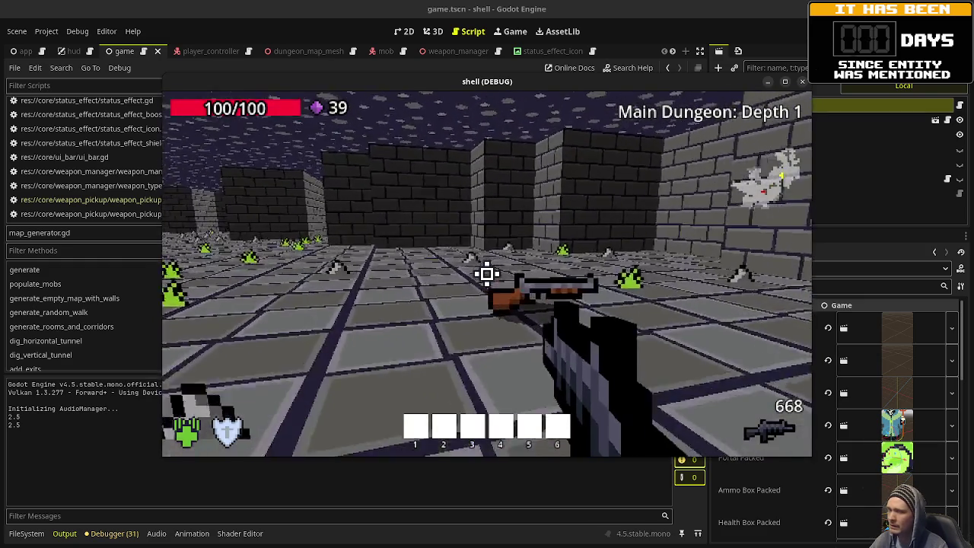
{"action": "key", "text": "w"}
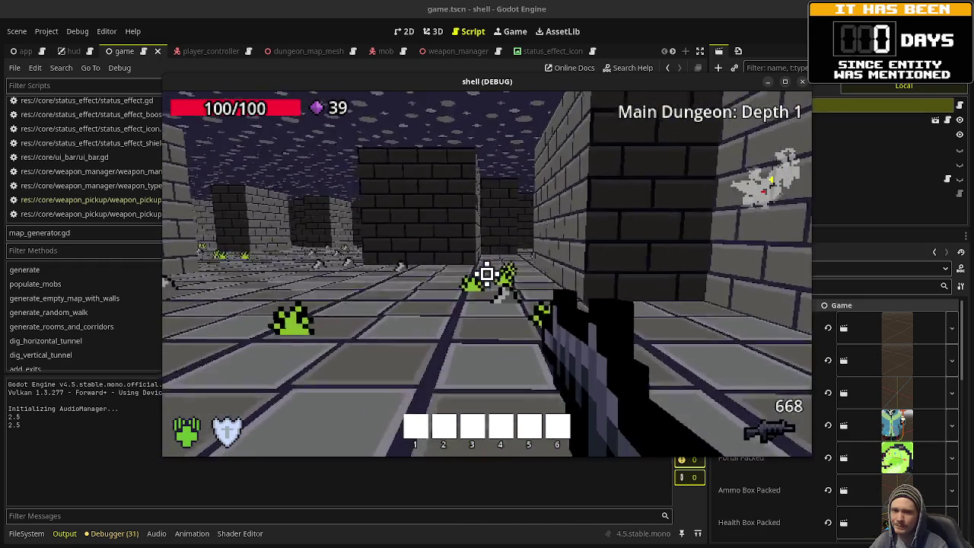
{"action": "key", "text": "w"}
{"action": "key", "text": "w"}
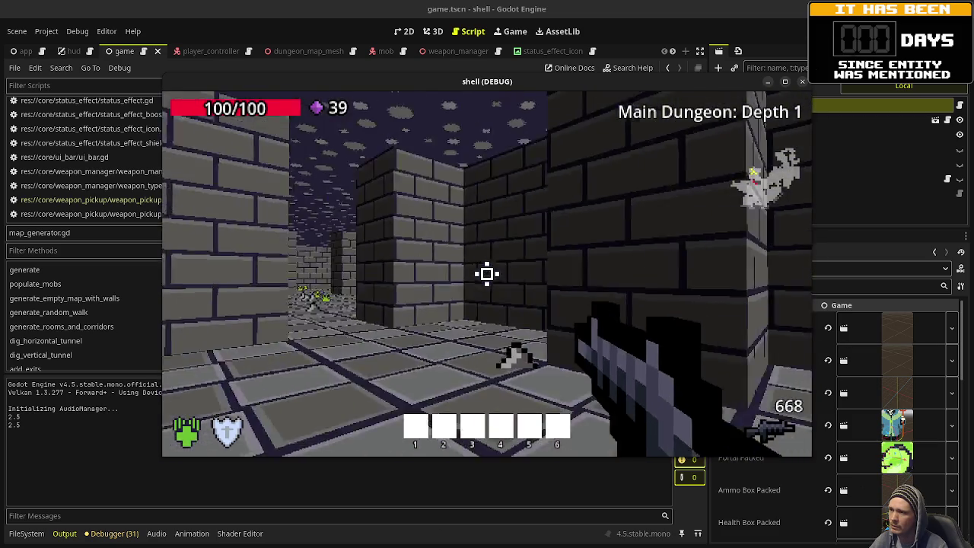
{"action": "key", "text": "w"}
Shoot the green mob, gather its gems, shoot the goblin, then stop the game.
{"action": "left_click", "coordinate": [487, 274]}
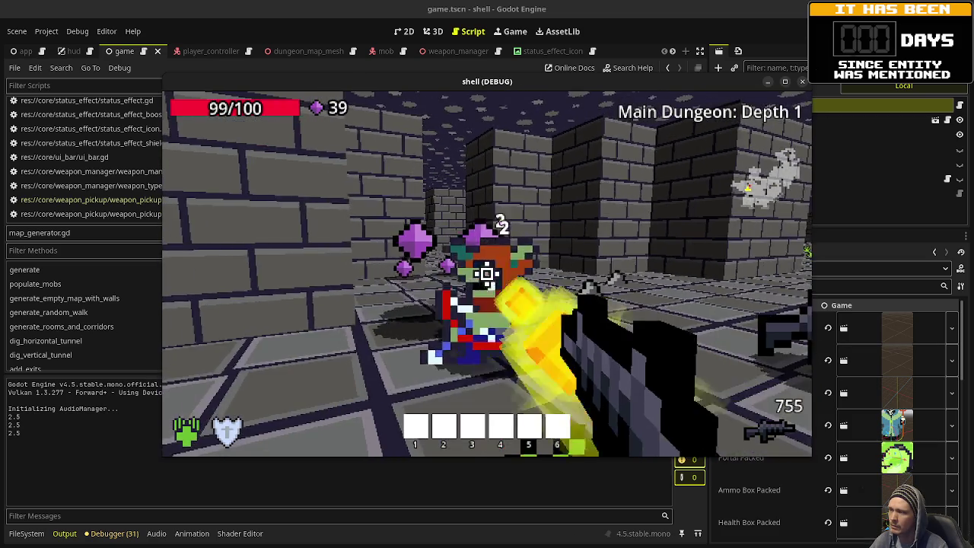
{"action": "key", "text": "w"}
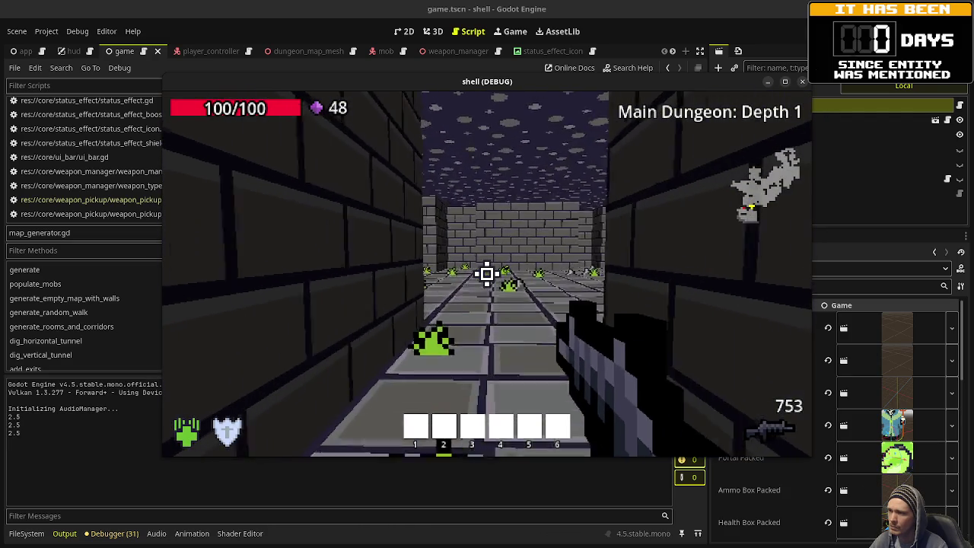
{"action": "mouse_move", "coordinate": [487, 274]}
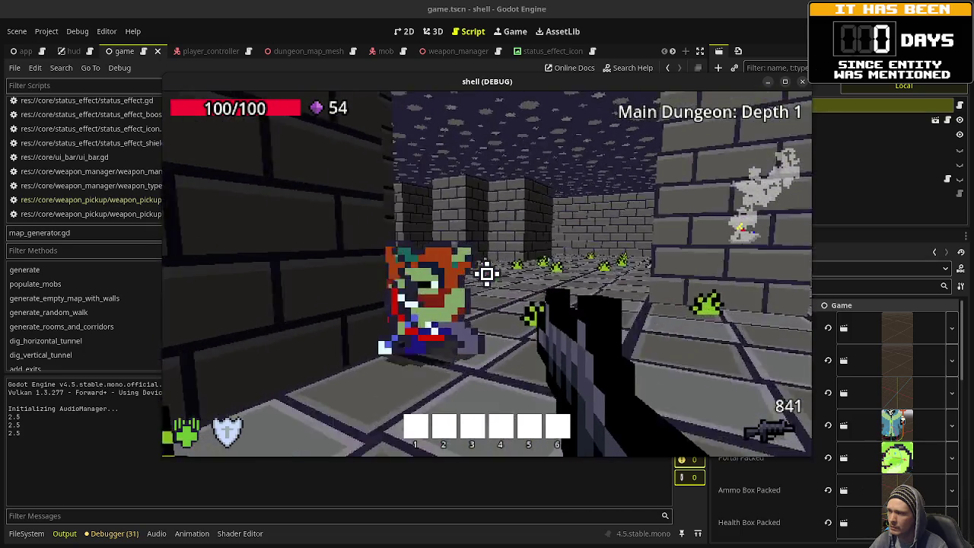
{"action": "left_click", "coordinate": [487, 274]}
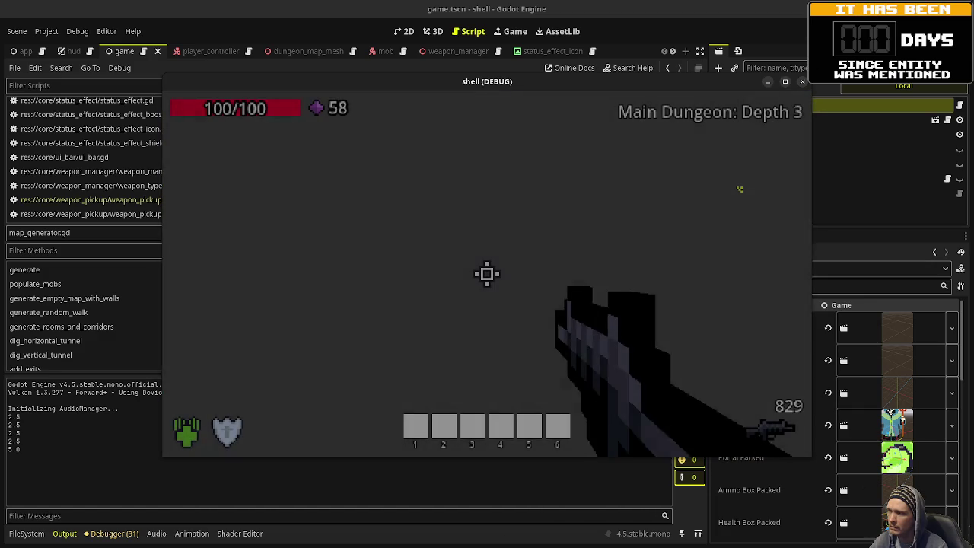
{"action": "key", "text": "F8"}
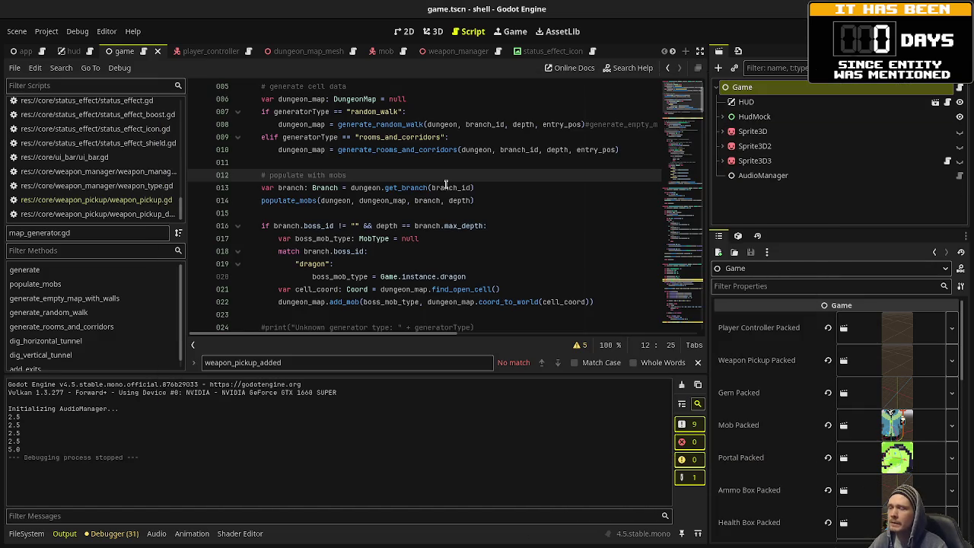
Place the caret in the populate_mobs call, then switch to the player_controller scene.
{"action": "mouse_move", "coordinate": [478, 233]}
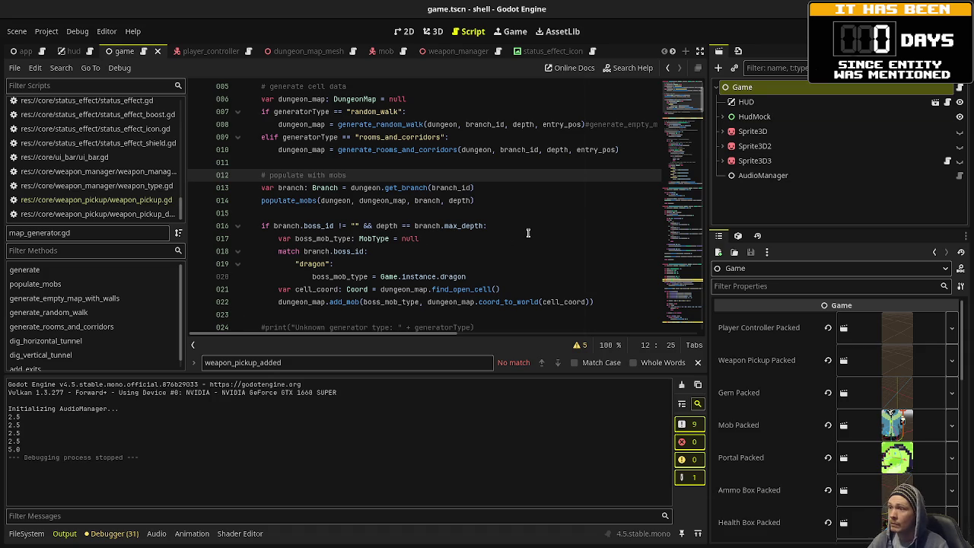
{"action": "left_click", "coordinate": [348, 202]}
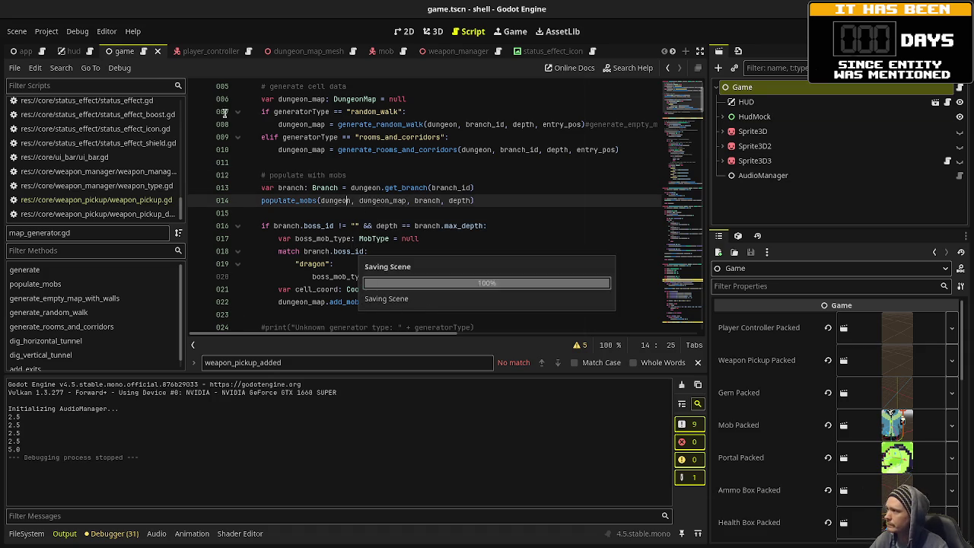
{"action": "left_click", "coordinate": [207, 51]}
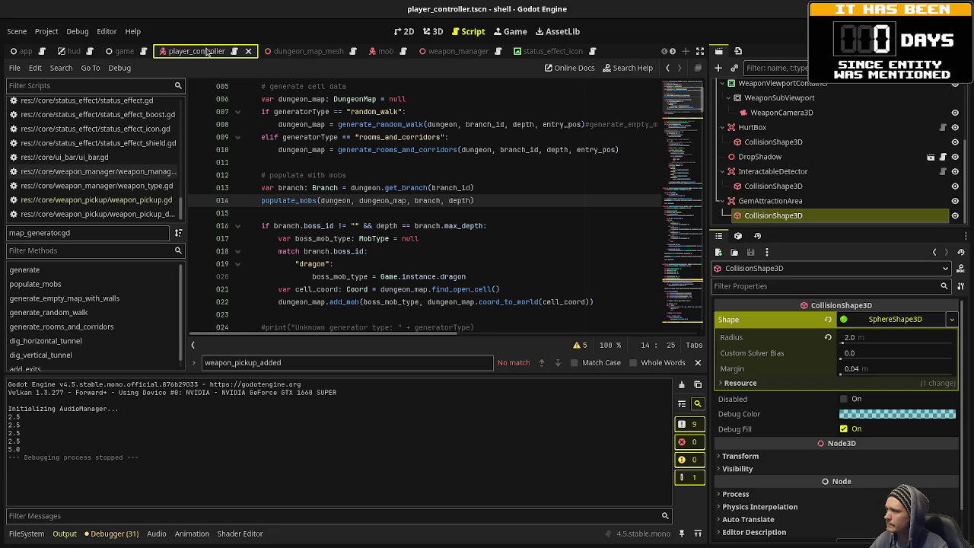
Open player_controller.gd and review lines 98–103 and the InteractableDetector collision shape.
{"action": "left_click", "coordinate": [238, 53]}
{"action": "left_click", "coordinate": [522, 185]}
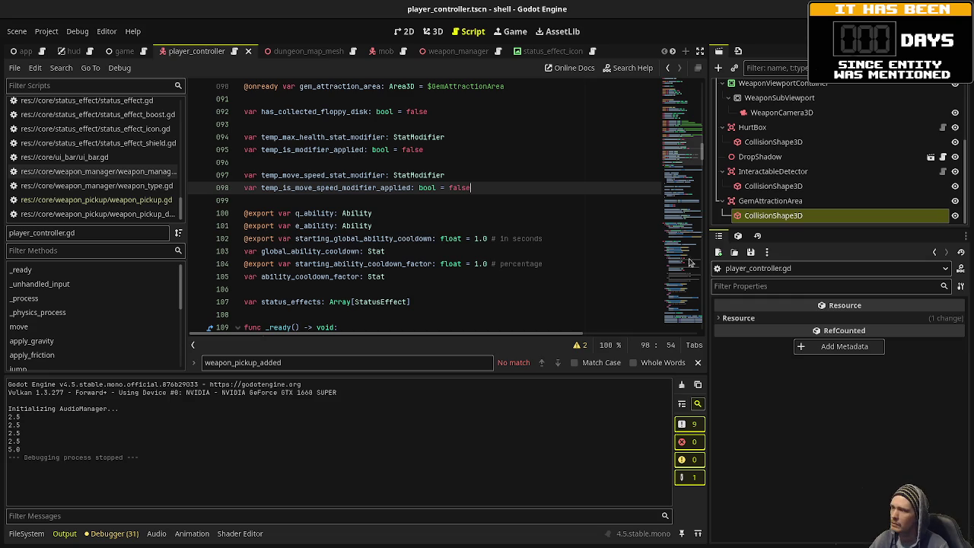
{"action": "left_click", "coordinate": [565, 245]}
{"action": "scroll", "coordinate": [564, 245], "scroll_direction": "down", "scroll_amount": 3}
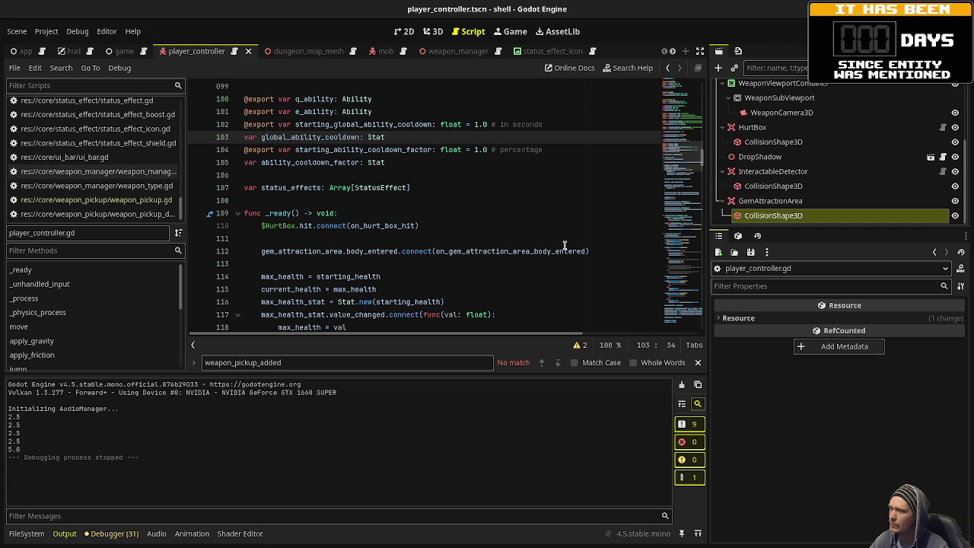
{"action": "left_click", "coordinate": [757, 187]}
{"action": "scroll", "coordinate": [758, 187], "scroll_direction": "up", "scroll_amount": 5}
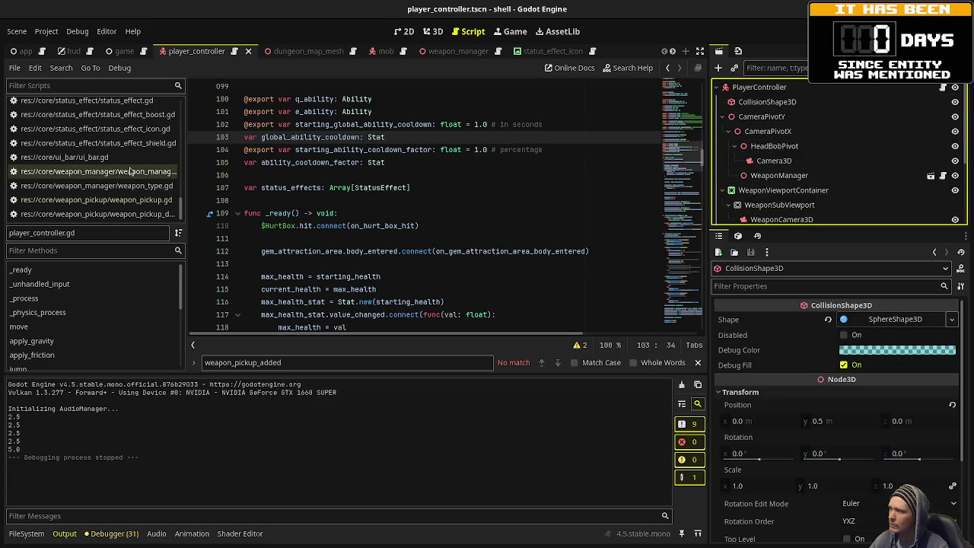
{"action": "scroll", "coordinate": [138, 204], "scroll_direction": "up", "scroll_amount": 10}
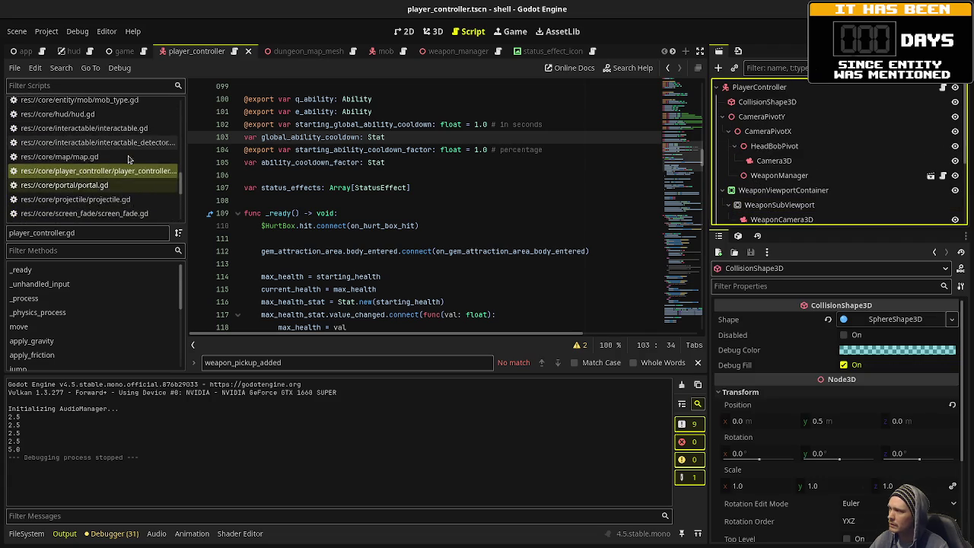
{"action": "scroll", "coordinate": [116, 201], "scroll_direction": "up", "scroll_amount": 5}
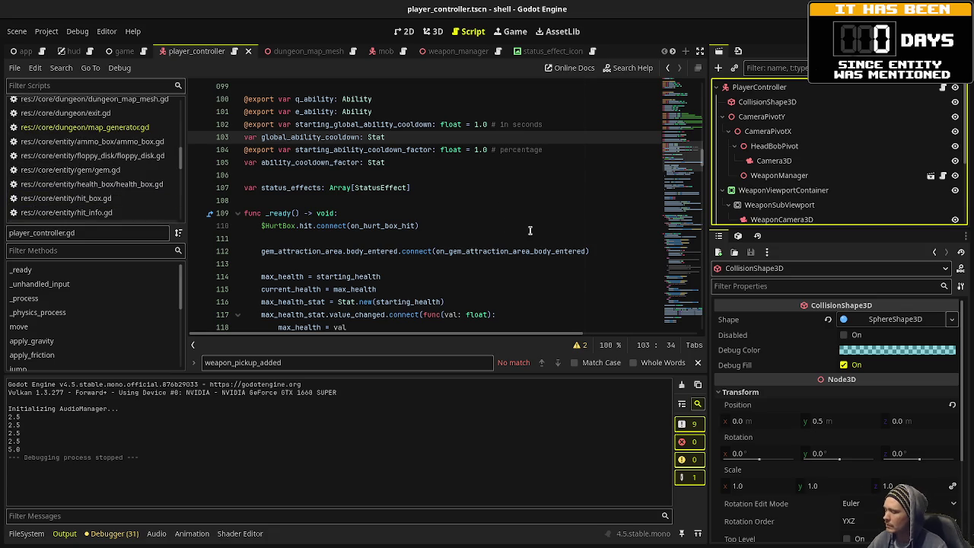
Show the FileSystem dock and open res:// in the system file manager.
{"action": "left_click", "coordinate": [26, 533]}
{"action": "scroll", "coordinate": [65, 457], "scroll_direction": "up", "scroll_amount": 10}
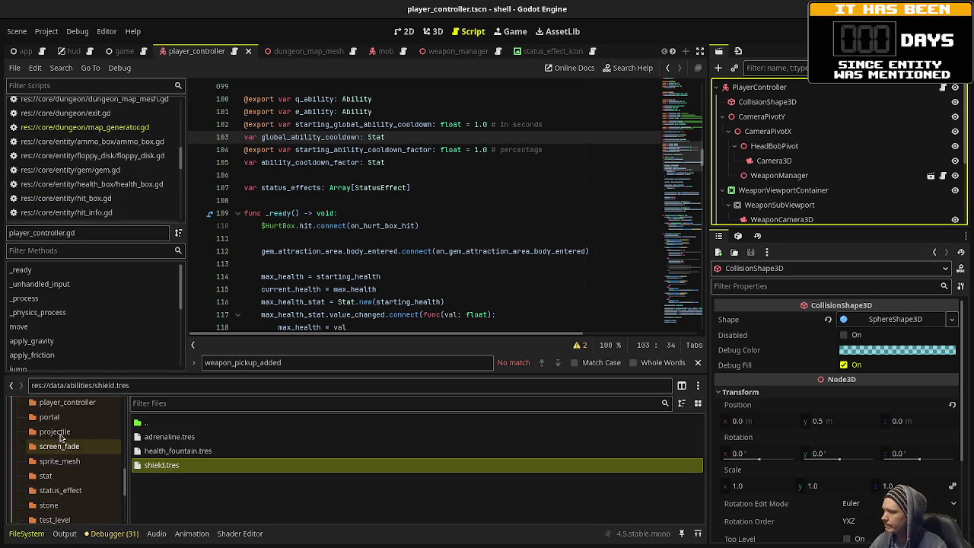
{"action": "scroll", "coordinate": [60, 438], "scroll_direction": "up", "scroll_amount": 10}
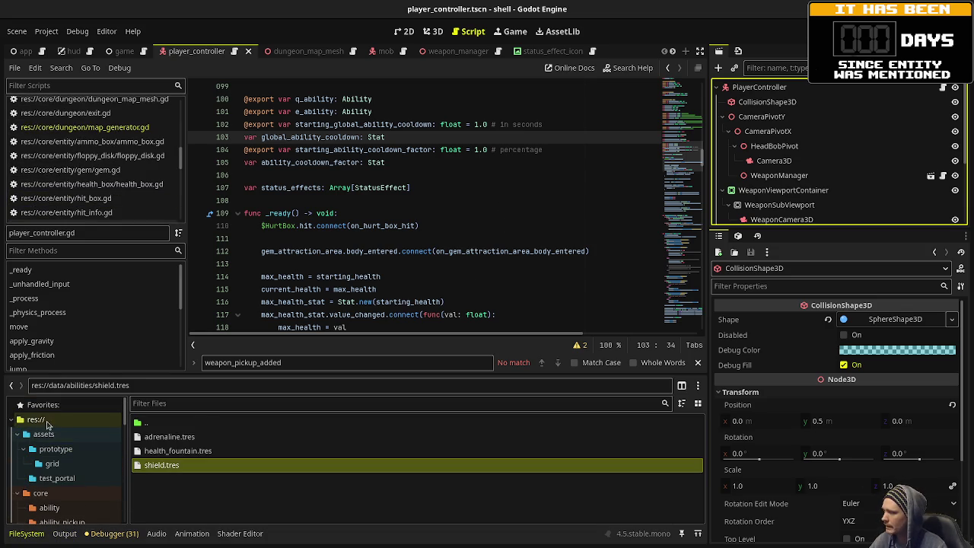
{"action": "right_click", "coordinate": [46, 421]}
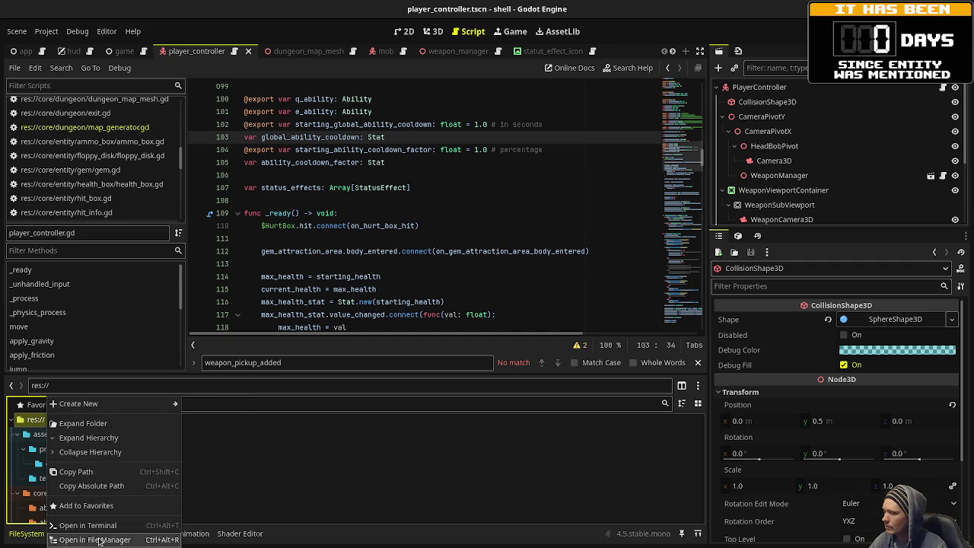
{"action": "left_click", "coordinate": [99, 540]}
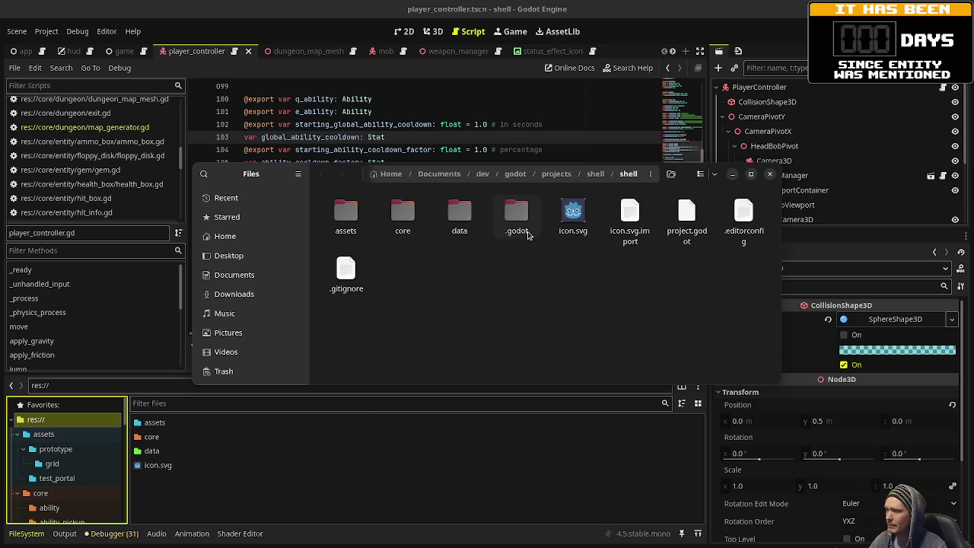
Go up to the parent 'shell' folder and open it with Visual Studio Code.
{"action": "right_click", "coordinate": [444, 299]}
{"action": "left_click", "coordinate": [468, 274]}
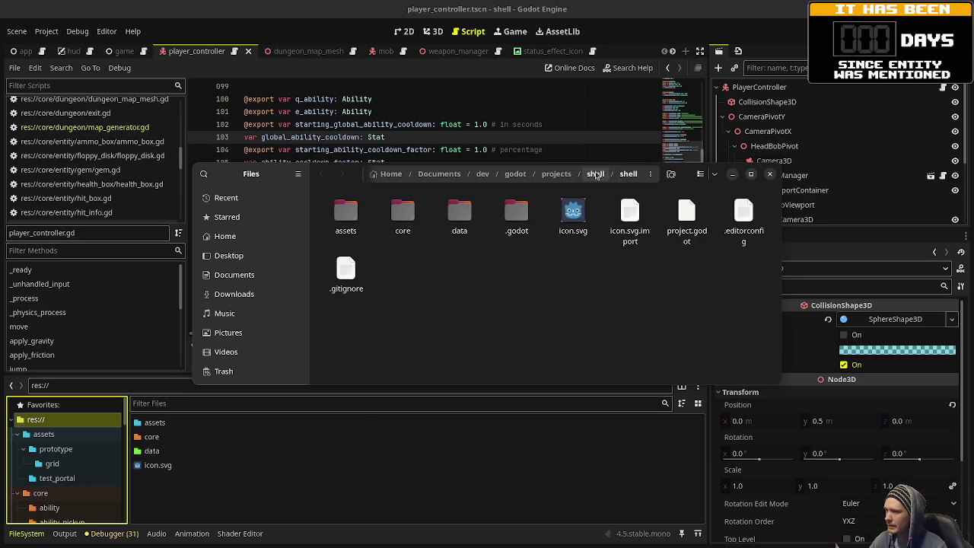
{"action": "left_click", "coordinate": [598, 175]}
{"action": "right_click", "coordinate": [454, 297]}
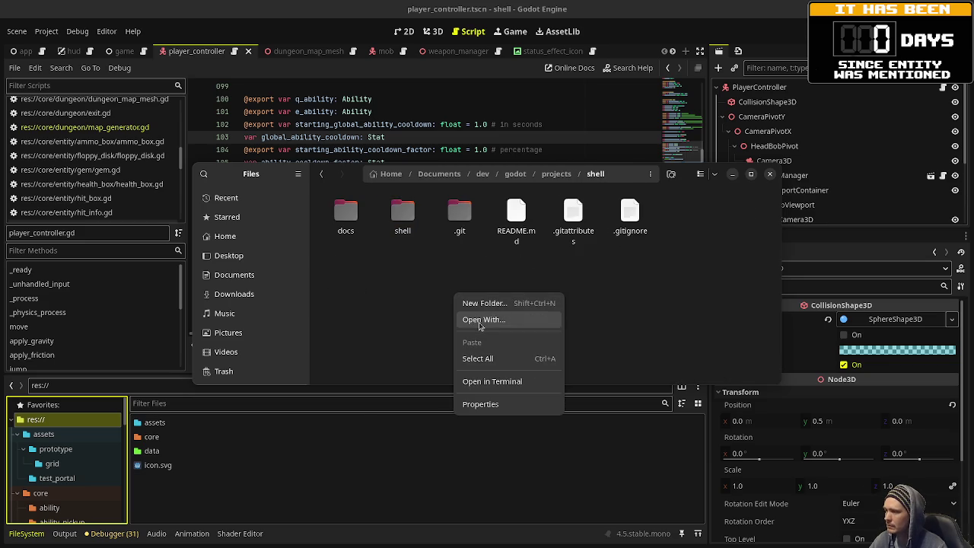
{"action": "left_click", "coordinate": [480, 320]}
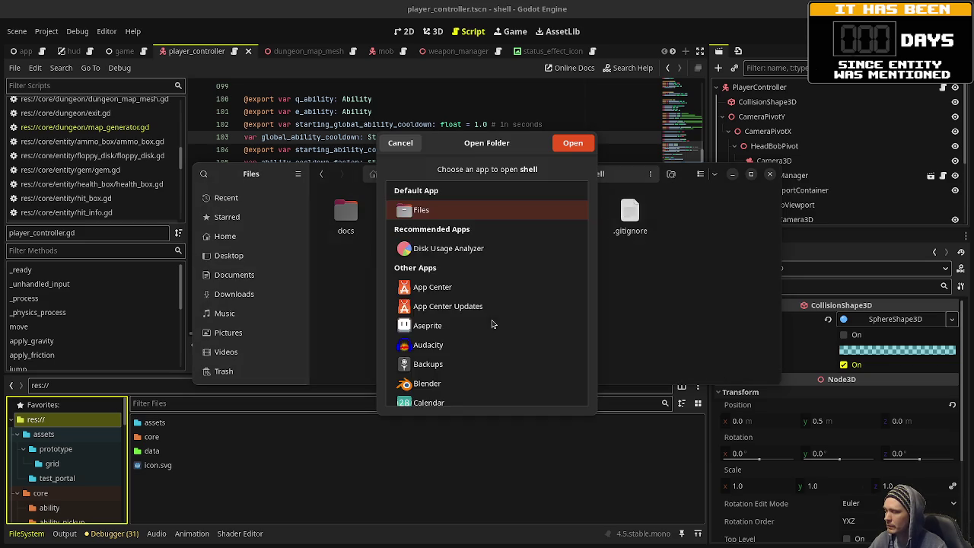
{"action": "scroll", "coordinate": [494, 325], "scroll_direction": "down", "scroll_amount": 3}
{"action": "scroll", "coordinate": [493, 323], "scroll_direction": "down", "scroll_amount": 10}
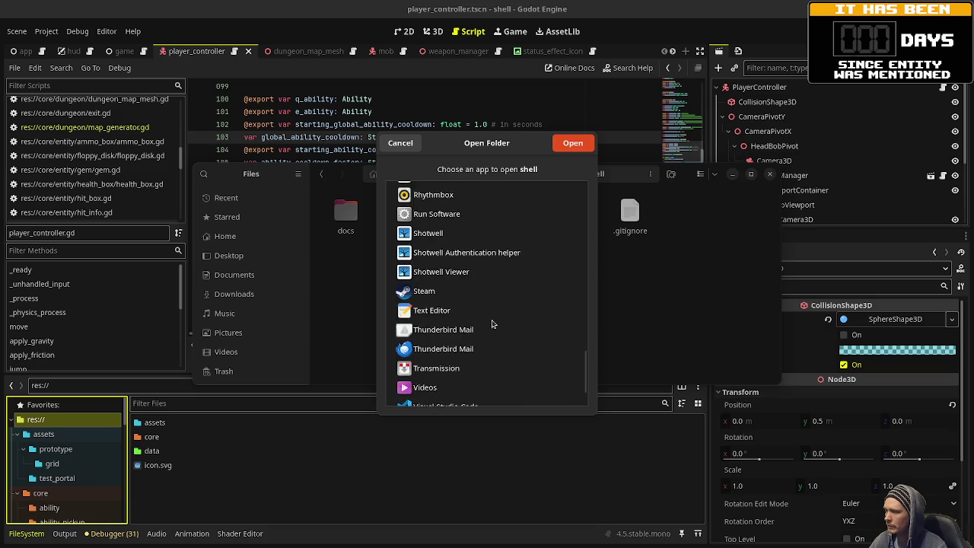
{"action": "left_click", "coordinate": [472, 357]}
{"action": "left_click", "coordinate": [561, 146]}
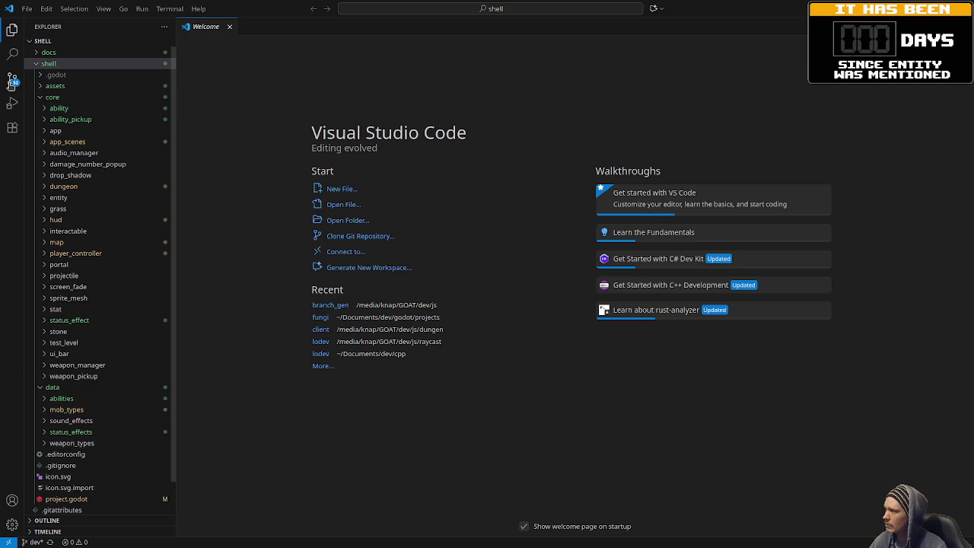
Show Source Control, enlarge the changed-files list and sidebar, and open the game.gd diff.
{"action": "key", "text": "ctrl+shift+g"}
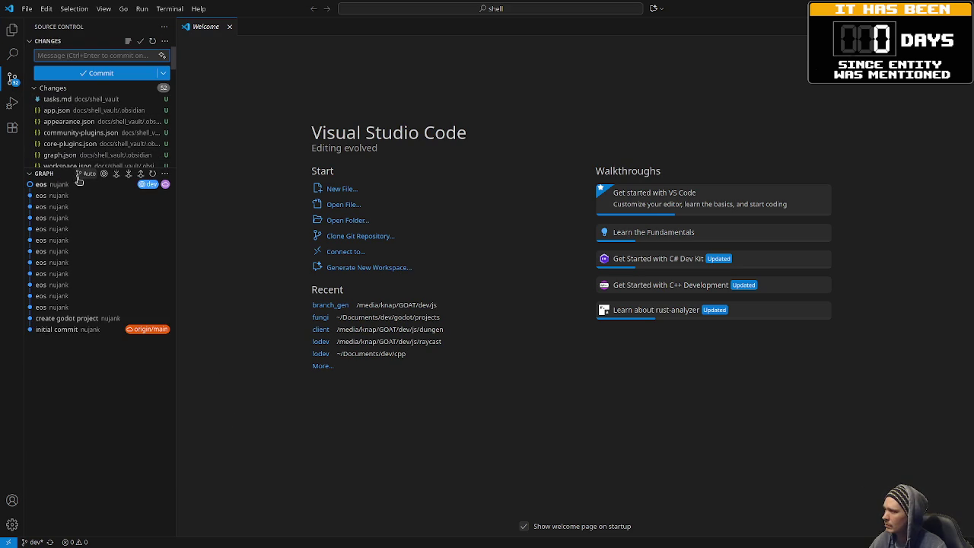
{"action": "left_click_drag", "start_coordinate": [58, 166], "coordinate": [59, 379]}
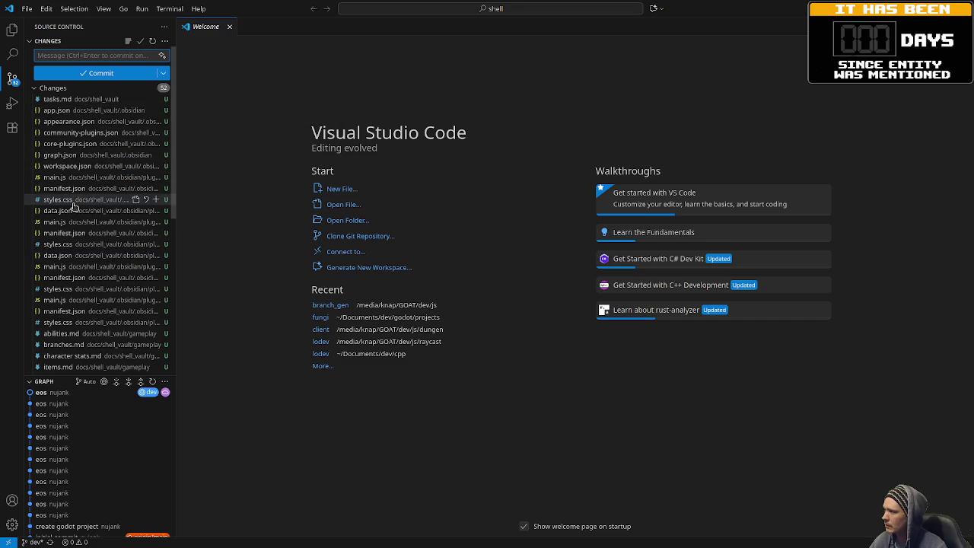
{"action": "scroll", "coordinate": [69, 314], "scroll_direction": "down", "scroll_amount": 2}
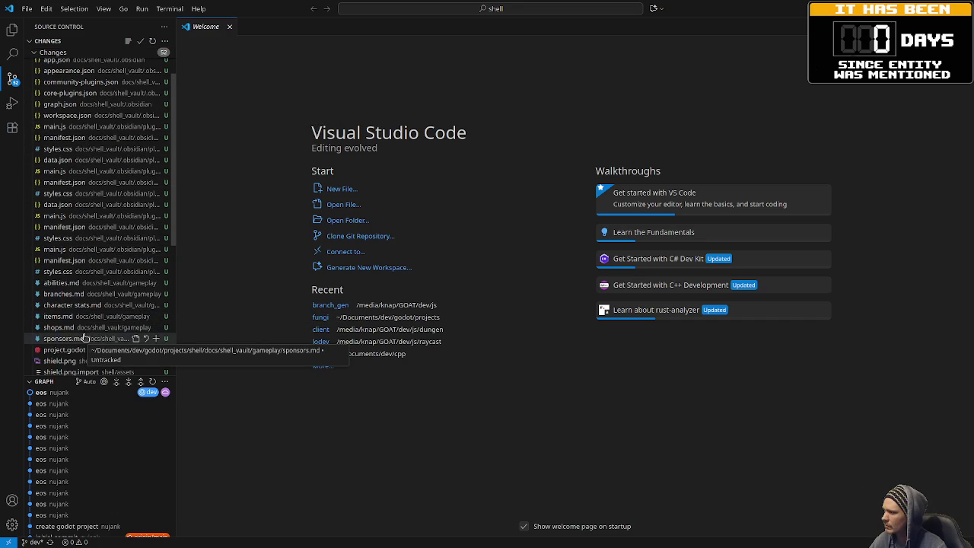
{"action": "left_click_drag", "start_coordinate": [176, 315], "coordinate": [260, 314]}
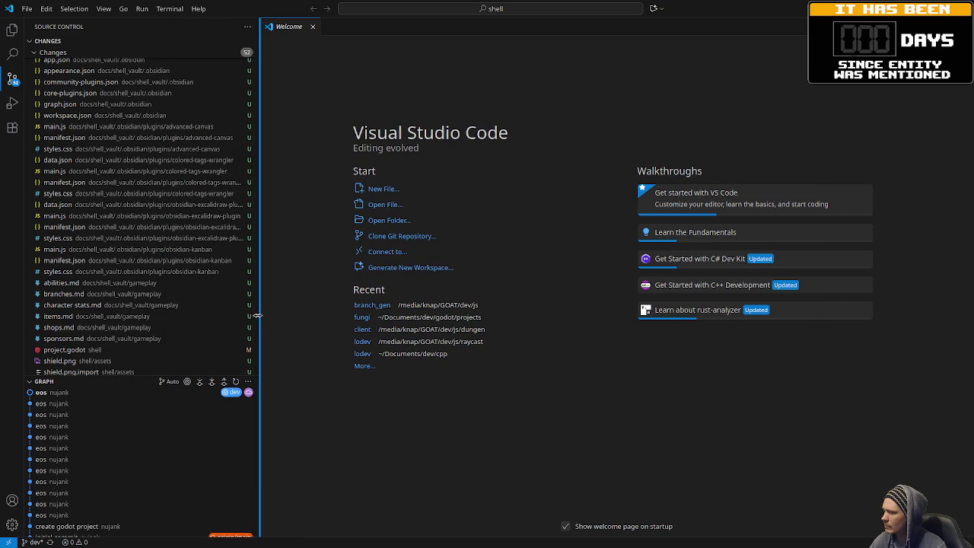
{"action": "scroll", "coordinate": [77, 333], "scroll_direction": "down", "scroll_amount": 1}
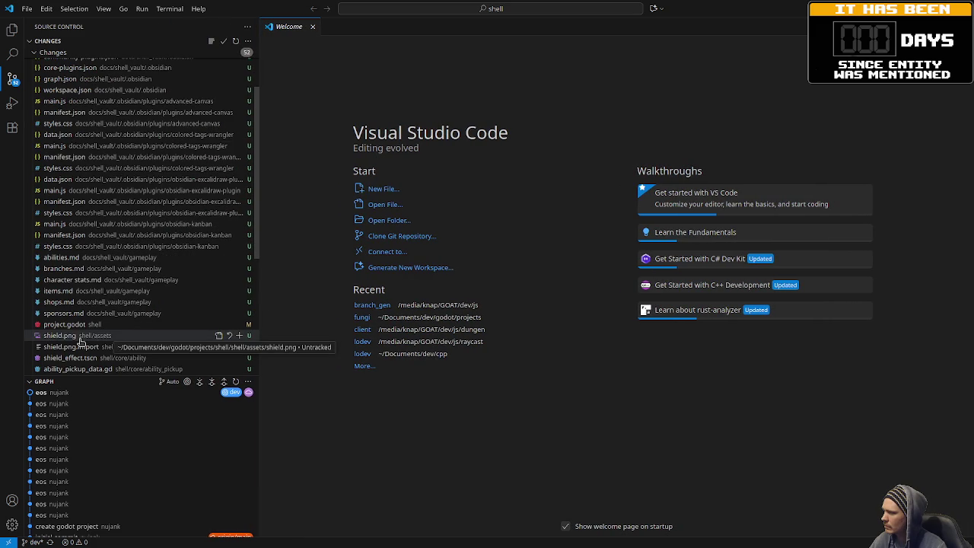
{"action": "scroll", "coordinate": [80, 342], "scroll_direction": "down", "scroll_amount": 1}
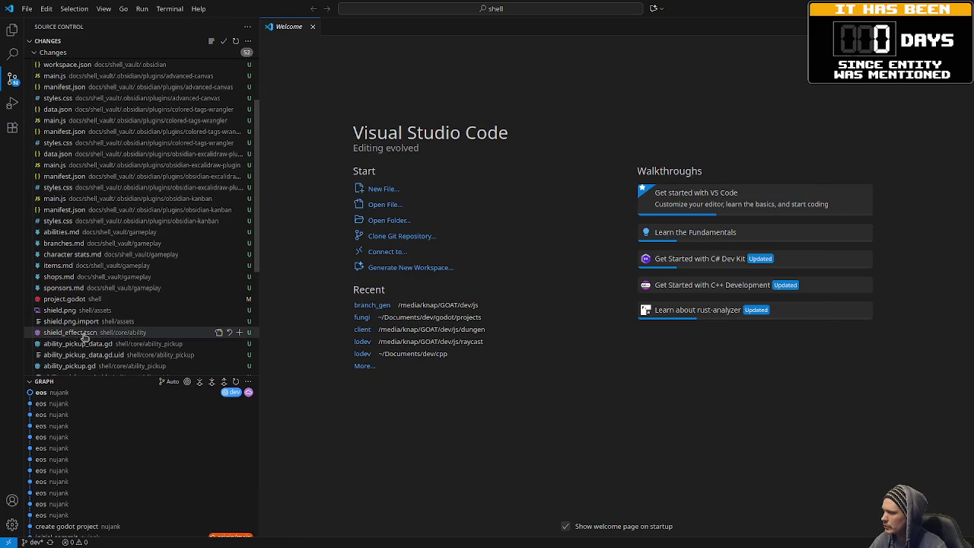
{"action": "scroll", "coordinate": [70, 341], "scroll_direction": "down", "scroll_amount": 1}
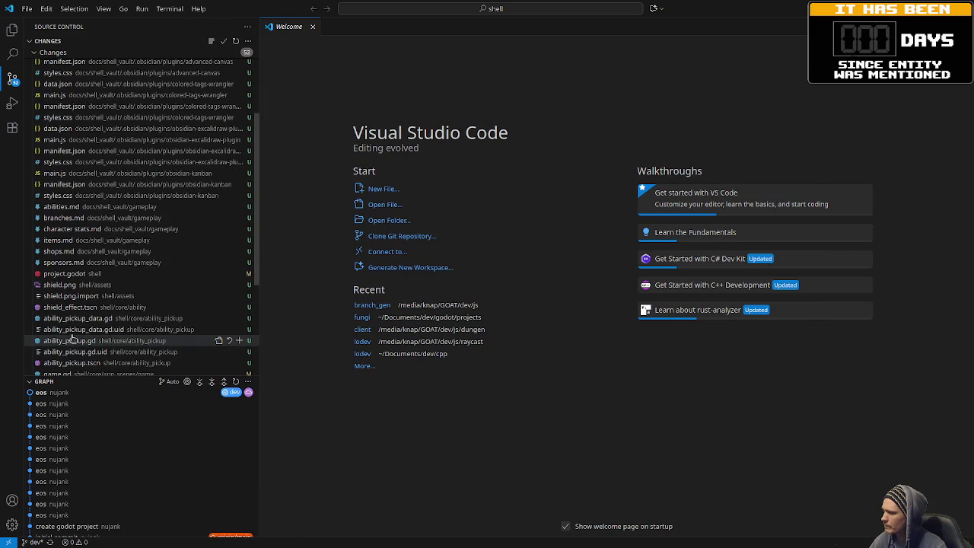
{"action": "scroll", "coordinate": [79, 346], "scroll_direction": "down", "scroll_amount": 1}
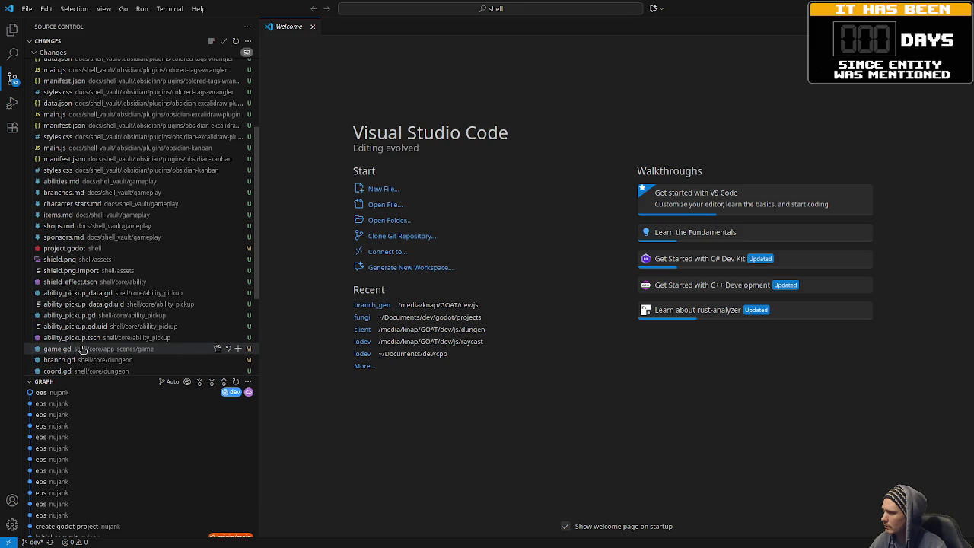
{"action": "left_click", "coordinate": [83, 348]}
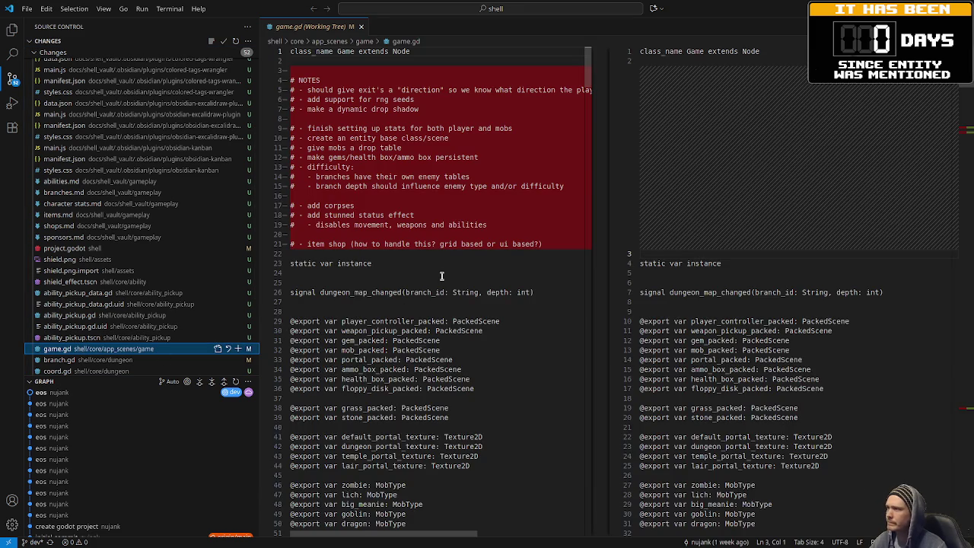
Skim the game.gd diff, then bring up the branch.gd diff showing entry_pos switched to Coord.
{"action": "scroll", "coordinate": [681, 291], "scroll_direction": "down", "scroll_amount": 1}
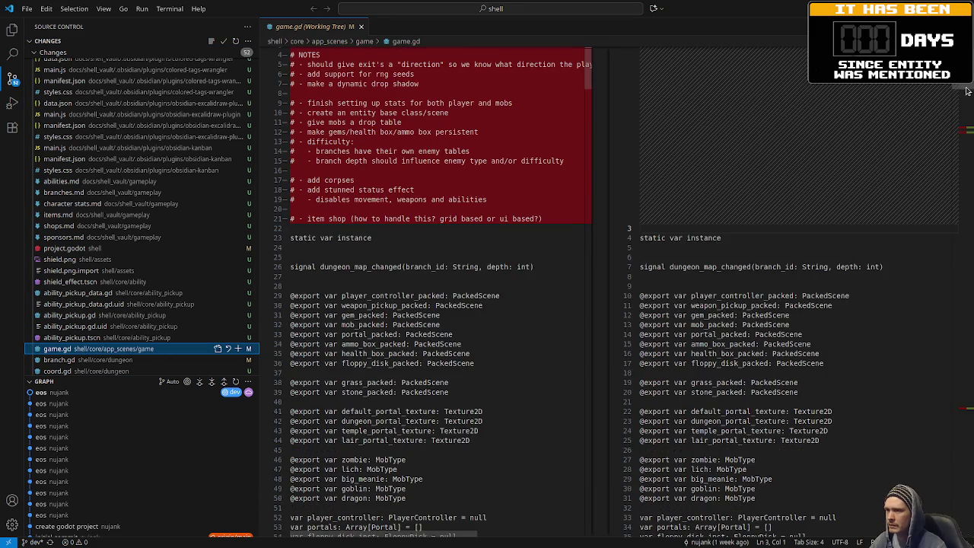
{"action": "scroll", "coordinate": [761, 230], "scroll_direction": "down", "scroll_amount": 20}
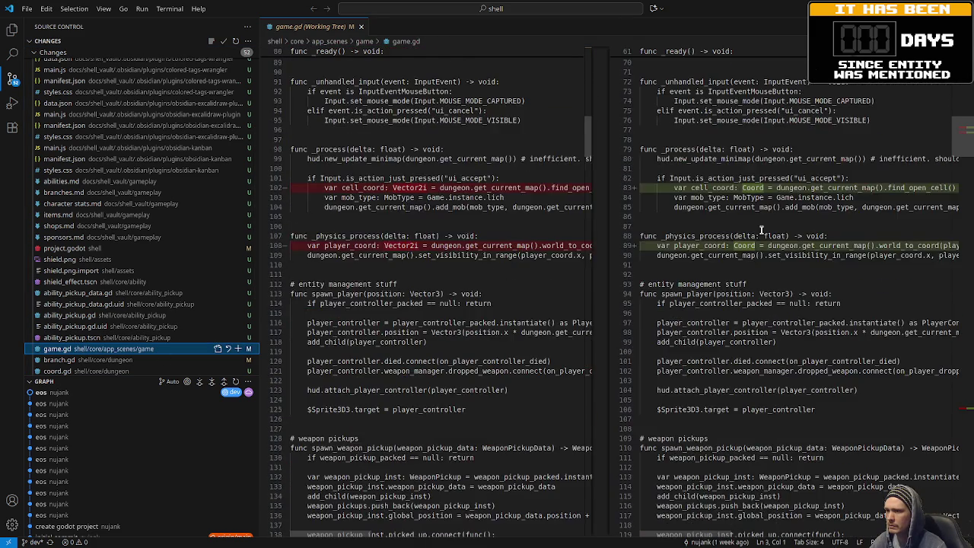
{"action": "scroll", "coordinate": [761, 230], "scroll_direction": "up", "scroll_amount": 2}
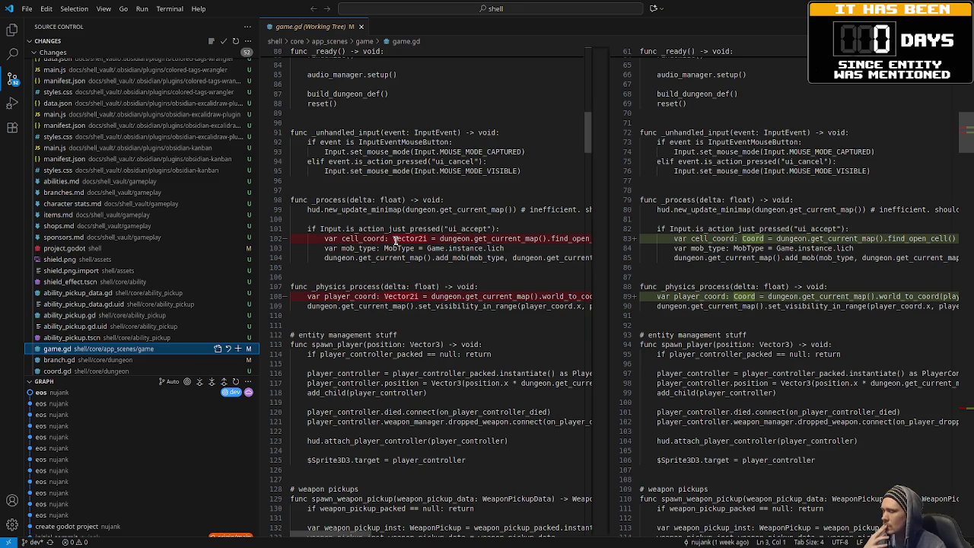
{"action": "scroll", "coordinate": [105, 323], "scroll_direction": "down", "scroll_amount": 2}
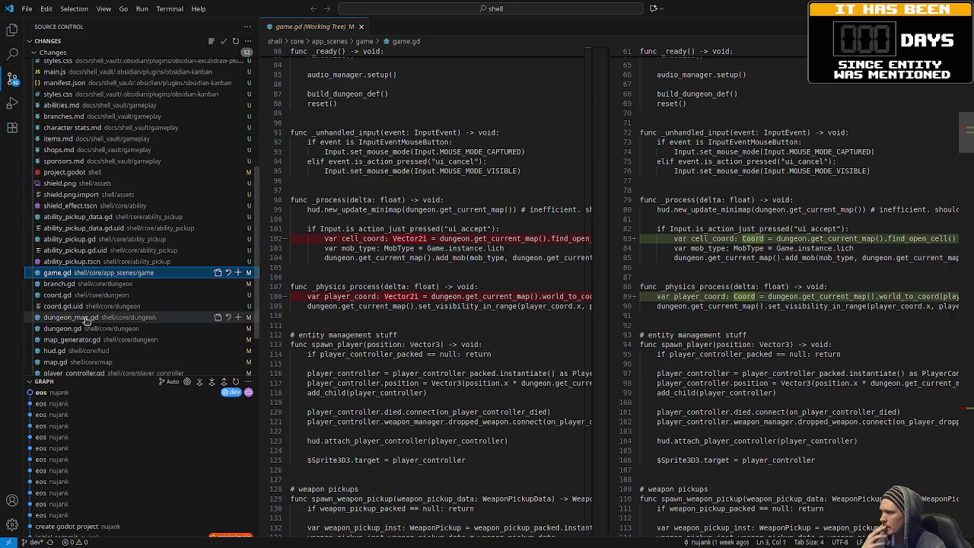
{"action": "left_click", "coordinate": [90, 286]}
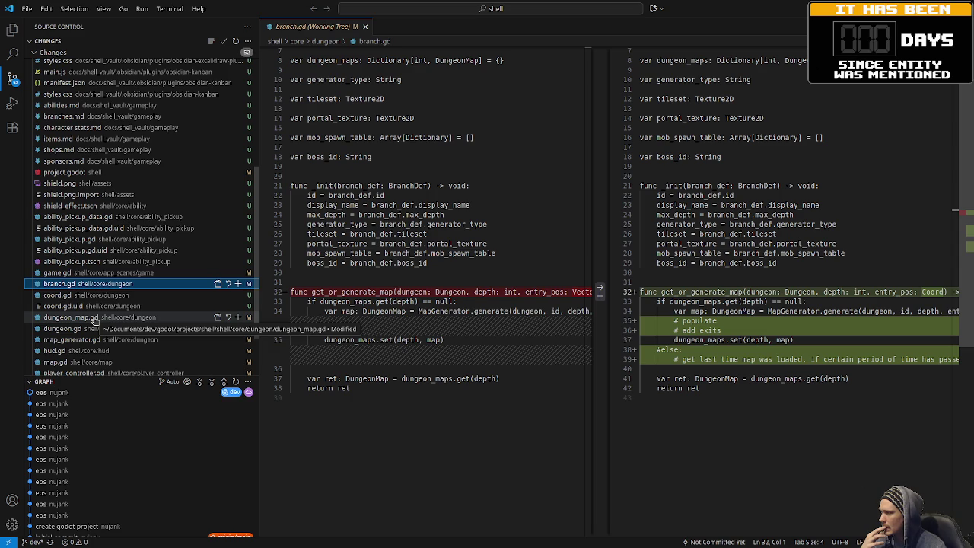
Review the dungeon_map.gd diff in Source Control.
{"action": "left_click", "coordinate": [94, 318]}
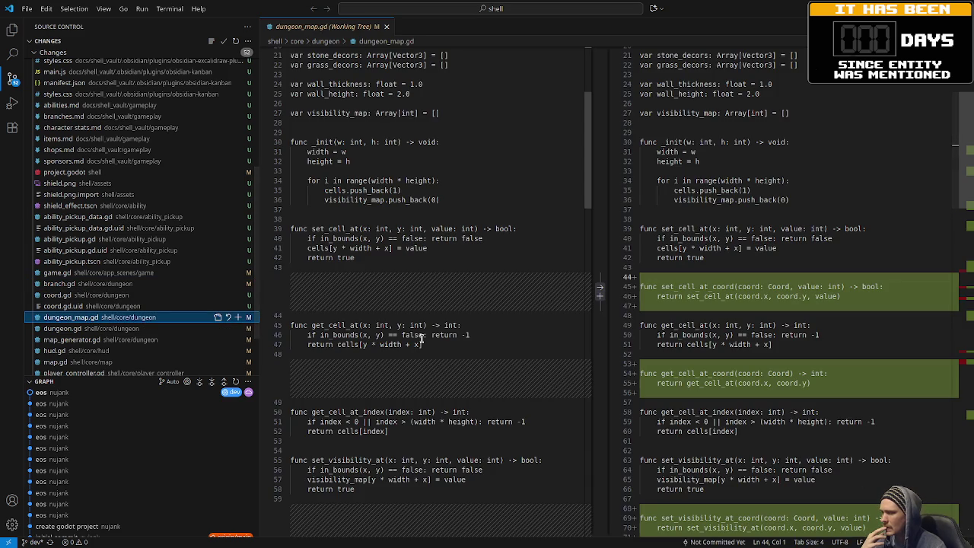
{"action": "scroll", "coordinate": [422, 338], "scroll_direction": "down", "scroll_amount": 10}
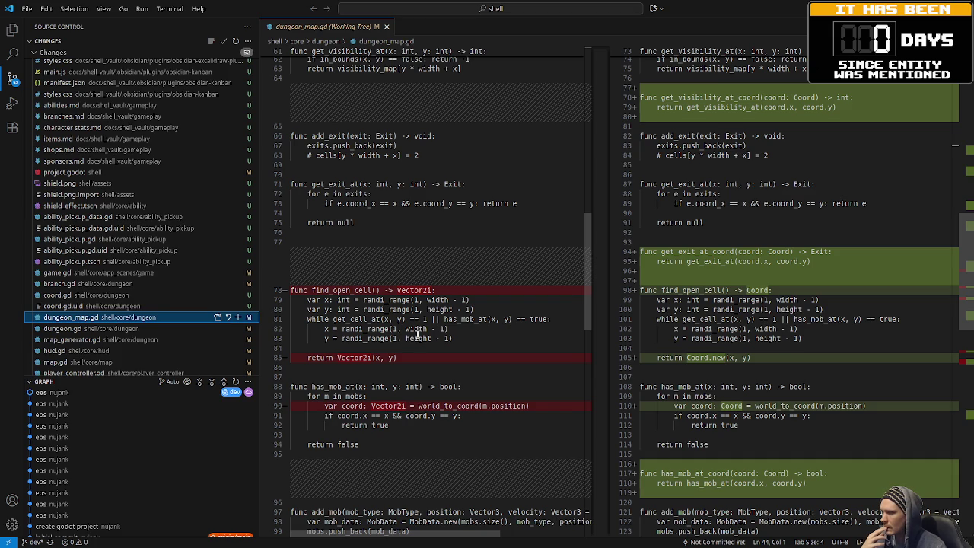
{"action": "scroll", "coordinate": [417, 335], "scroll_direction": "down", "scroll_amount": 1}
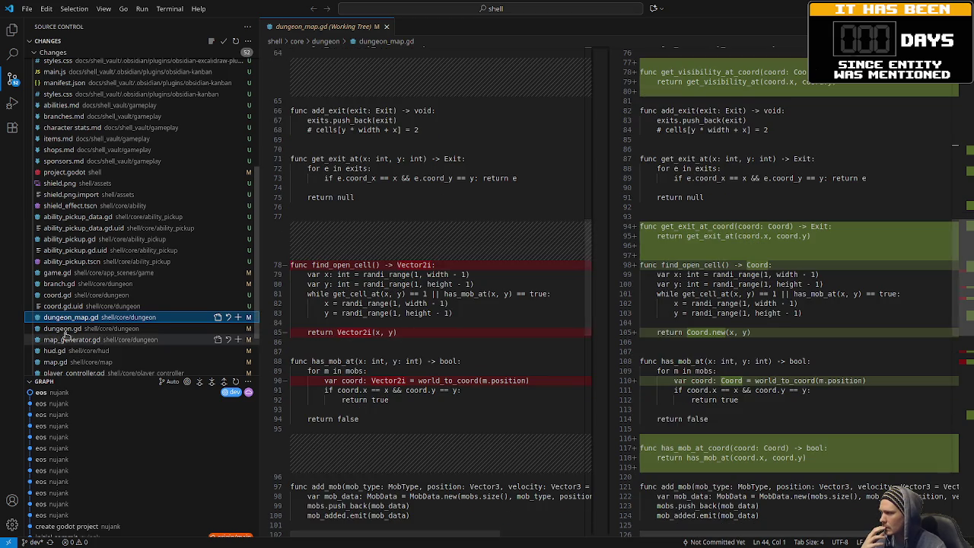
{"action": "scroll", "coordinate": [87, 335], "scroll_direction": "down", "scroll_amount": 2}
Review the dungeon.gd and player_controller.gd diffs, then return to the Godot editor.
{"action": "left_click", "coordinate": [90, 279]}
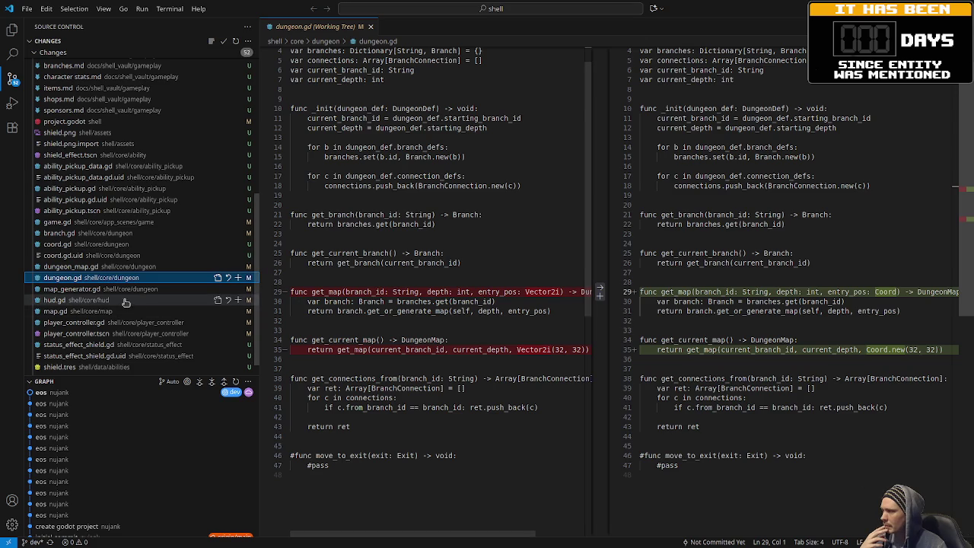
{"action": "left_click", "coordinate": [83, 323]}
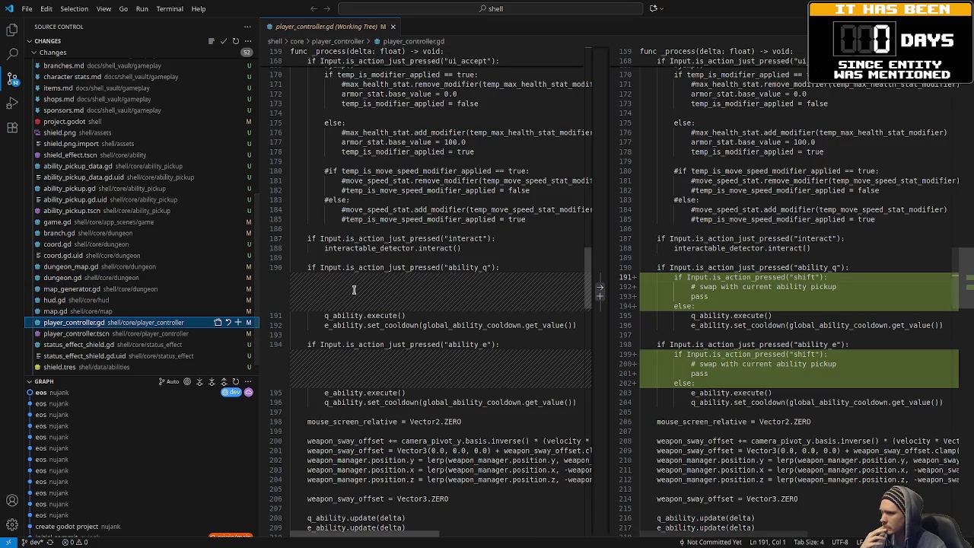
{"action": "scroll", "coordinate": [354, 289], "scroll_direction": "down", "scroll_amount": 5}
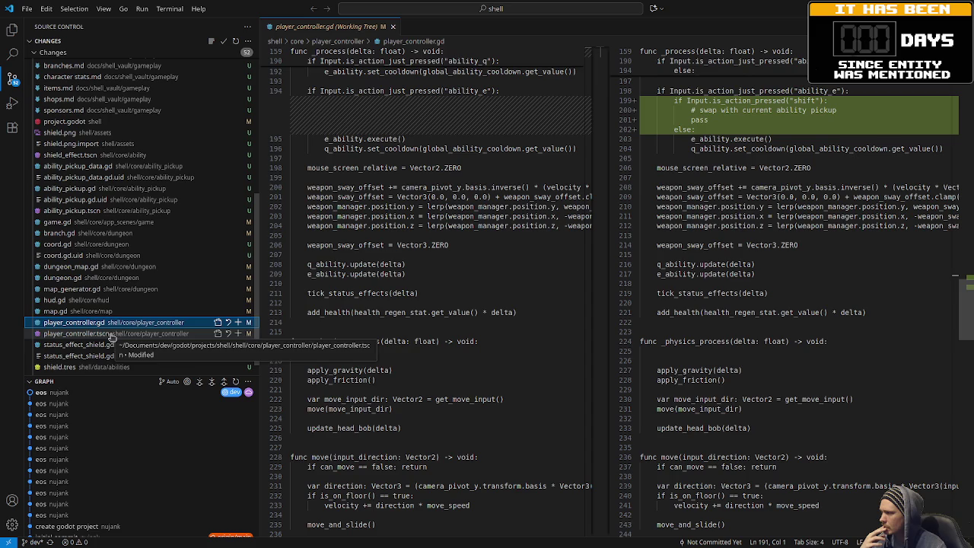
{"action": "scroll", "coordinate": [107, 349], "scroll_direction": "down", "scroll_amount": 1}
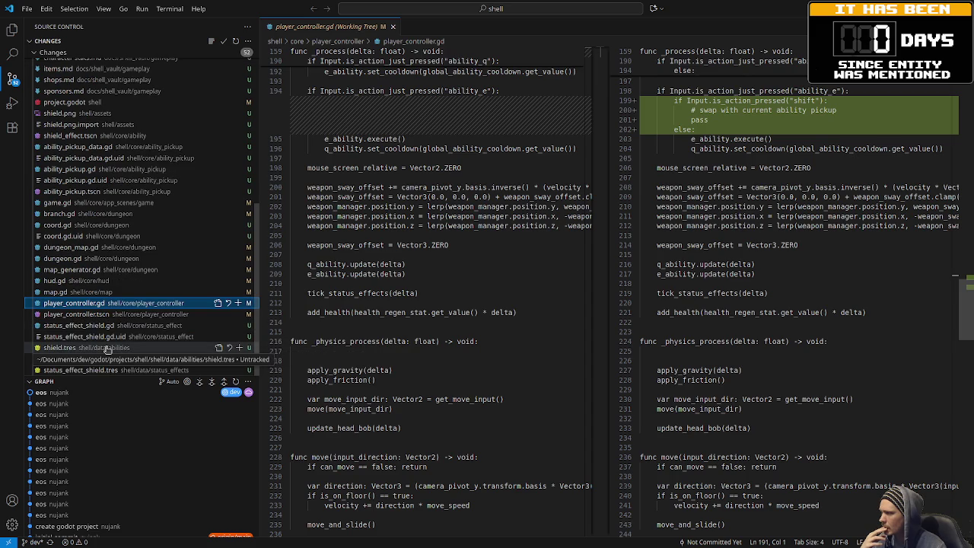
{"action": "scroll", "coordinate": [107, 349], "scroll_direction": "up", "scroll_amount": 5}
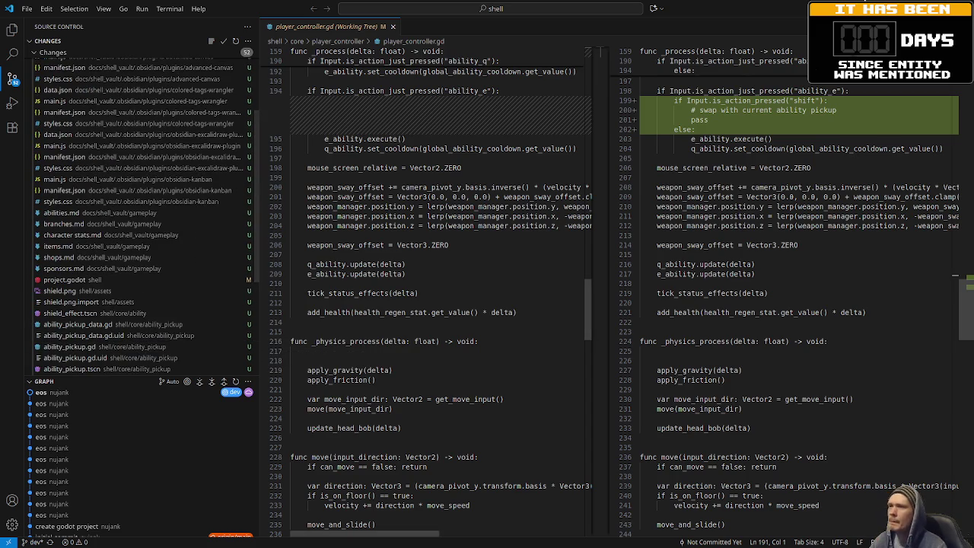
{"action": "key", "text": "alt+Tab"}
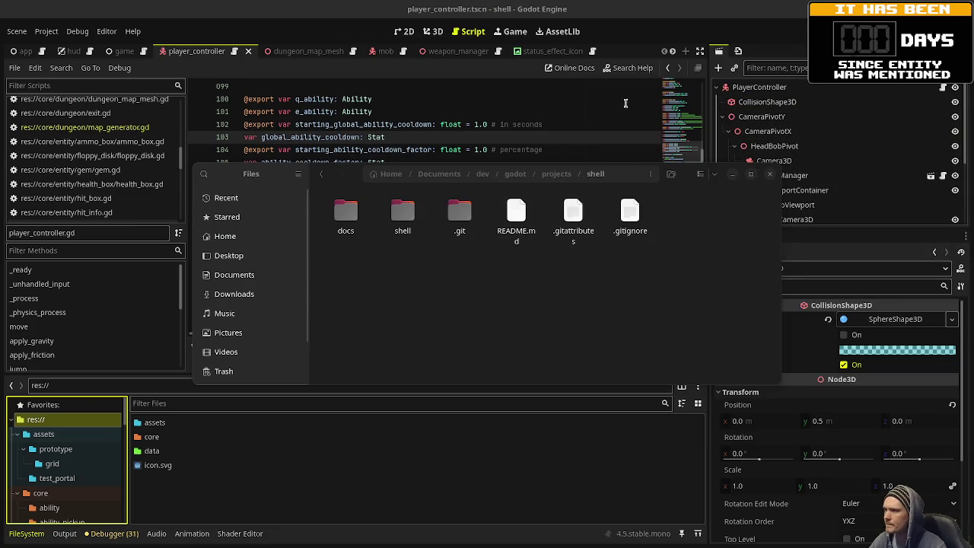
Bring Godot to the front and open the game.gd script, scrolling through it.
{"action": "left_click", "coordinate": [186, 186]}
{"action": "scroll", "coordinate": [126, 178], "scroll_direction": "up", "scroll_amount": 4}
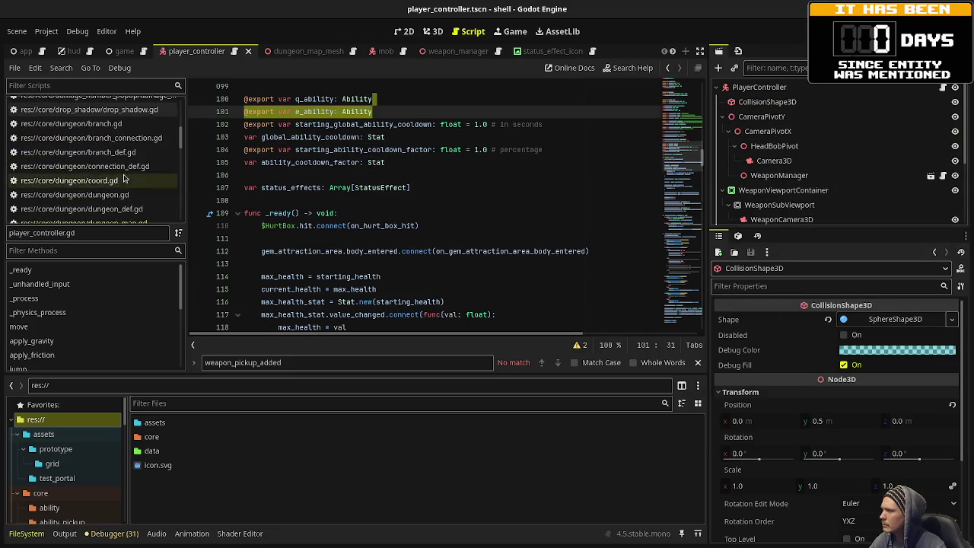
{"action": "scroll", "coordinate": [125, 179], "scroll_direction": "up", "scroll_amount": 3}
{"action": "left_click", "coordinate": [117, 204]}
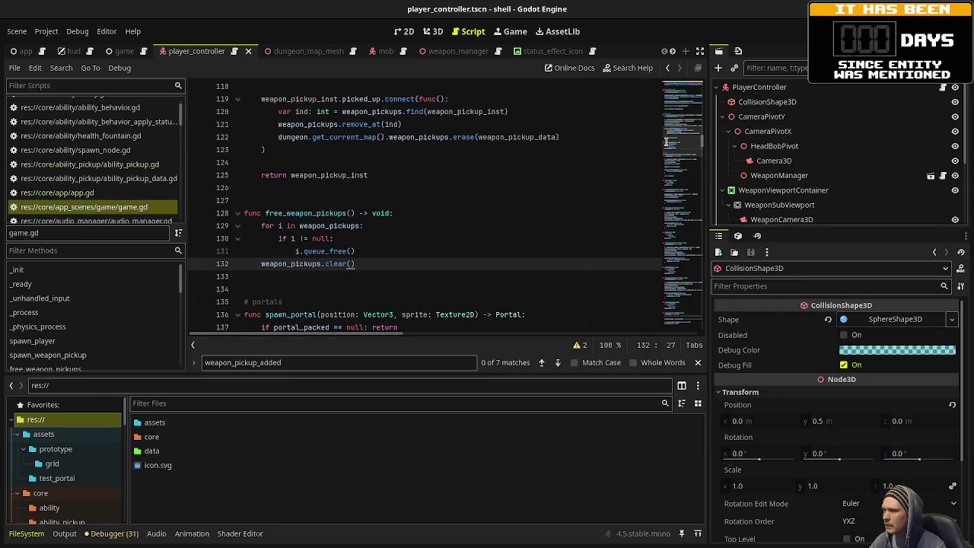
{"action": "mouse_move", "coordinate": [685, 219]}
{"action": "left_mouse_down"}
{"action": "mouse_move", "coordinate": [679, 261]}
{"action": "mouse_move", "coordinate": [672, 255]}
{"action": "left_mouse_up"}
{"action": "scroll", "coordinate": [456, 236], "scroll_direction": "down", "scroll_amount": 10}
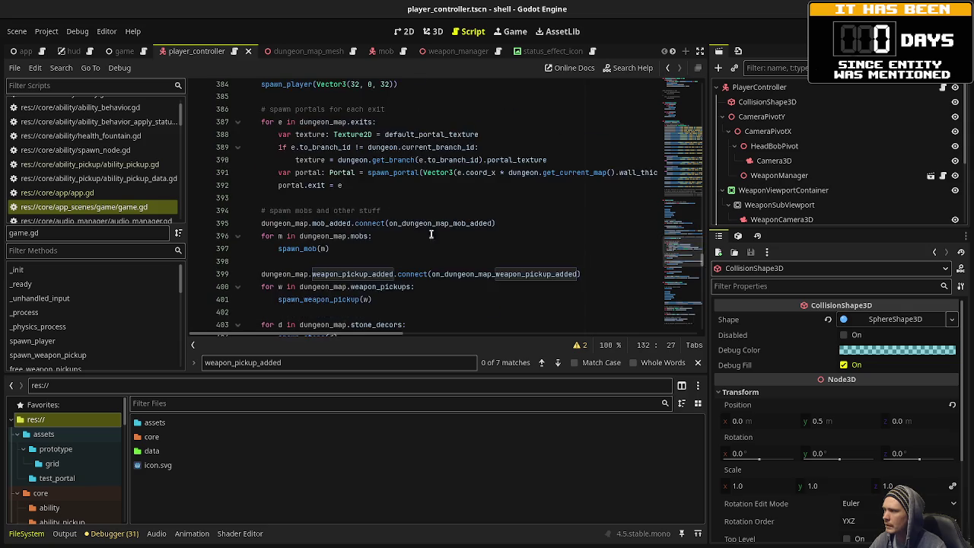
{"action": "scroll", "coordinate": [312, 190], "scroll_direction": "down", "scroll_amount": 2}
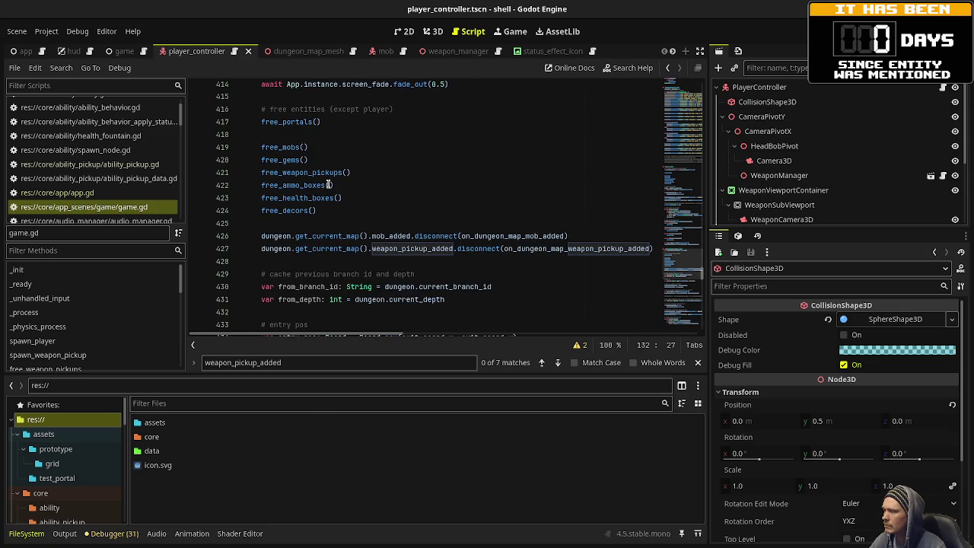
{"action": "scroll", "coordinate": [328, 184], "scroll_direction": "down", "scroll_amount": 10}
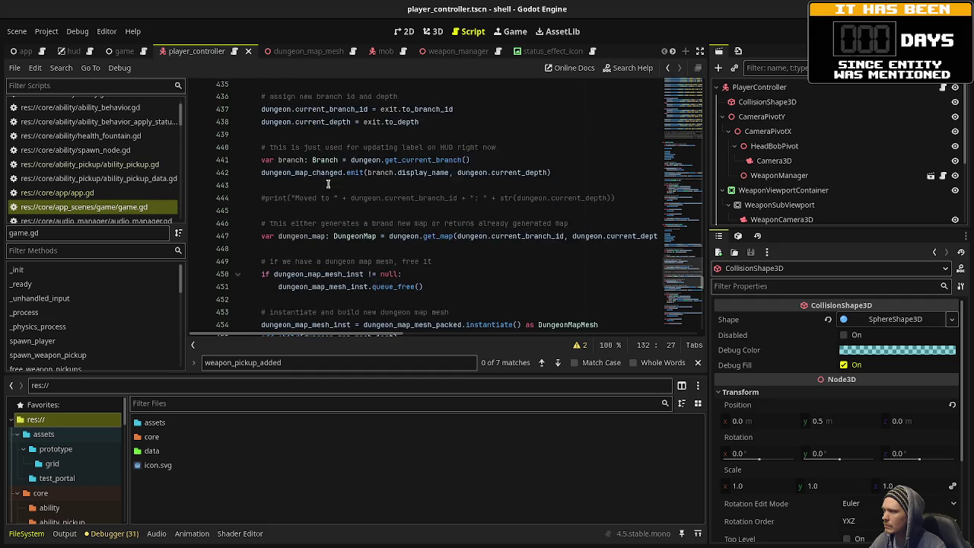
{"action": "scroll", "coordinate": [328, 184], "scroll_direction": "down", "scroll_amount": 2}
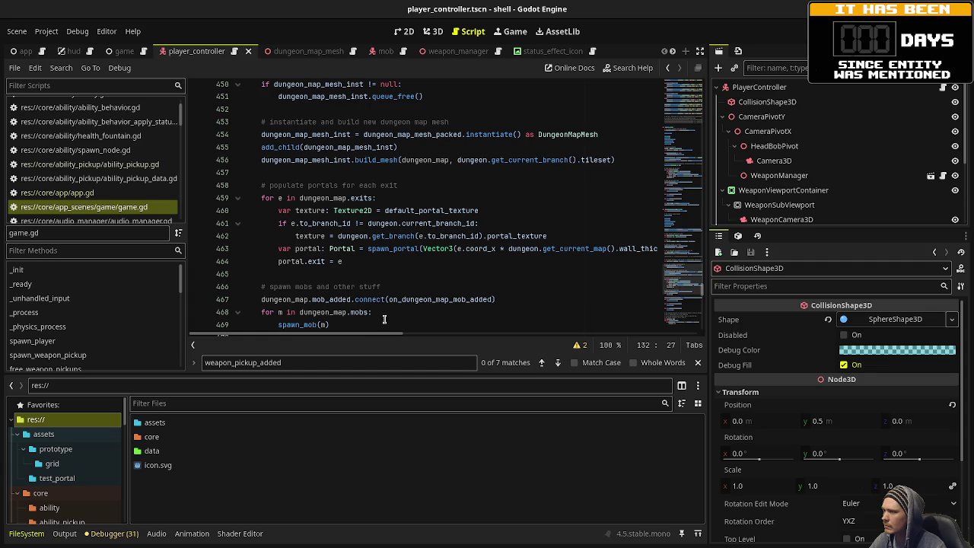
Inspect returnExit on line 495 to see how the spawn point is chosen, then return to VS Code.
{"action": "mouse_move", "coordinate": [372, 334]}
{"action": "left_mouse_down"}
{"action": "mouse_move", "coordinate": [628, 320]}
{"action": "mouse_move", "coordinate": [347, 327]}
{"action": "left_mouse_up"}
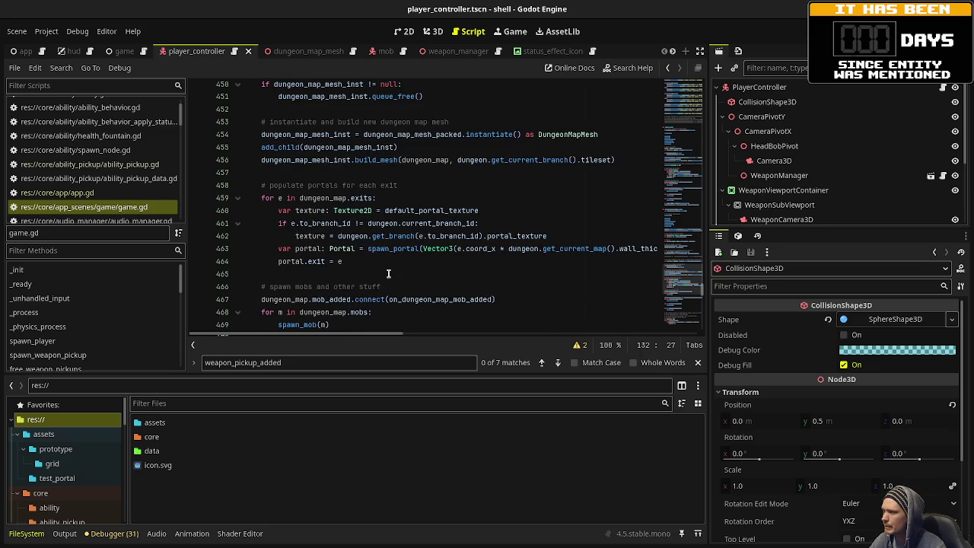
{"action": "scroll", "coordinate": [388, 274], "scroll_direction": "down", "scroll_amount": 2}
{"action": "scroll", "coordinate": [284, 257], "scroll_direction": "up", "scroll_amount": 2}
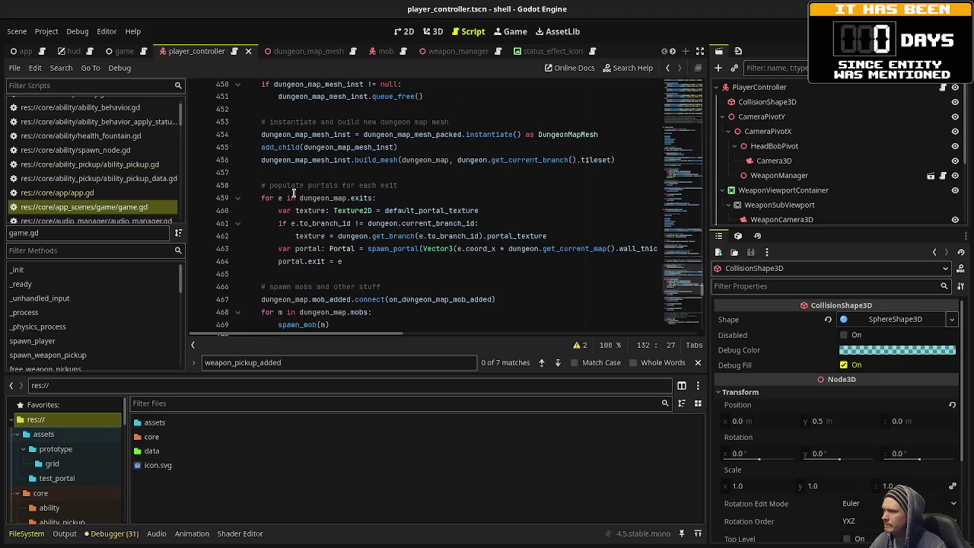
{"action": "scroll", "coordinate": [333, 186], "scroll_direction": "down", "scroll_amount": 7}
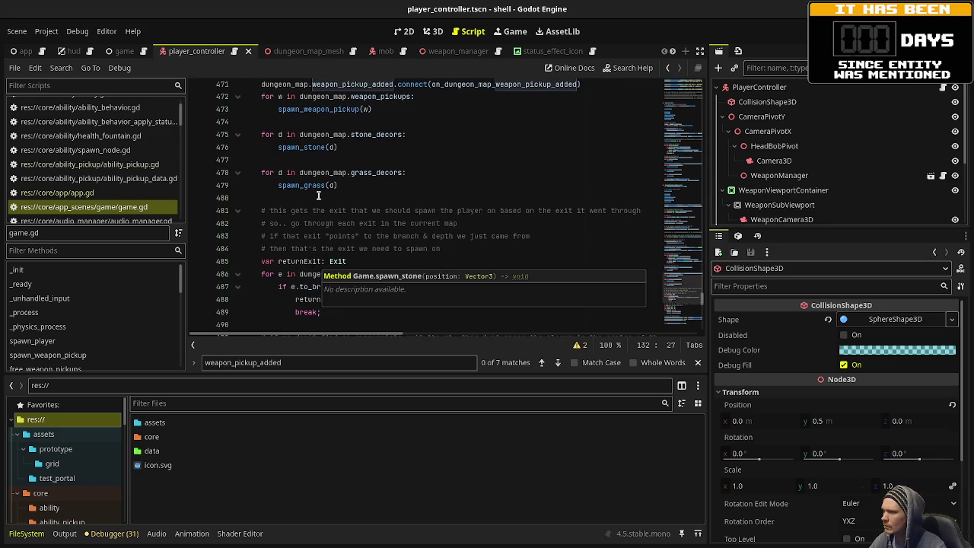
{"action": "scroll", "coordinate": [323, 213], "scroll_direction": "down", "scroll_amount": 2}
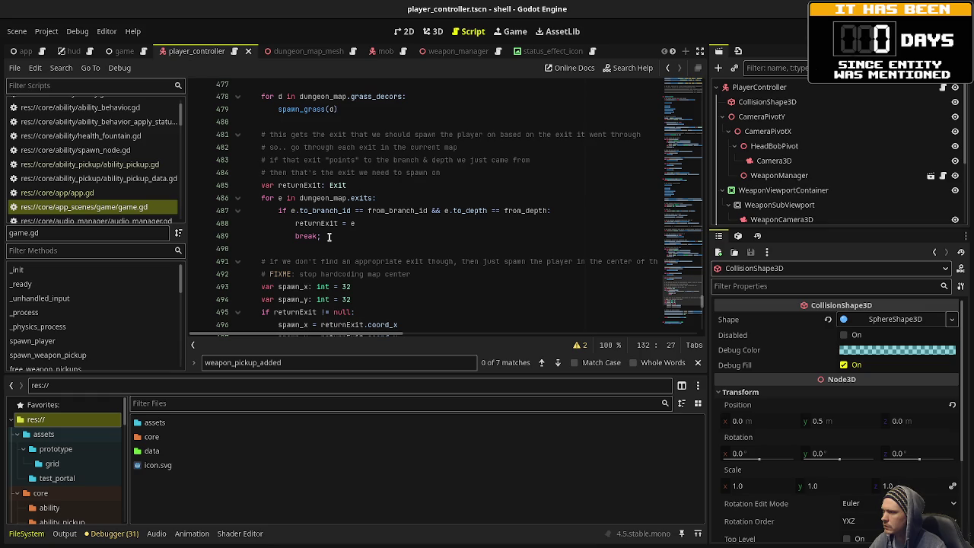
{"action": "scroll", "coordinate": [324, 241], "scroll_direction": "down", "scroll_amount": 2}
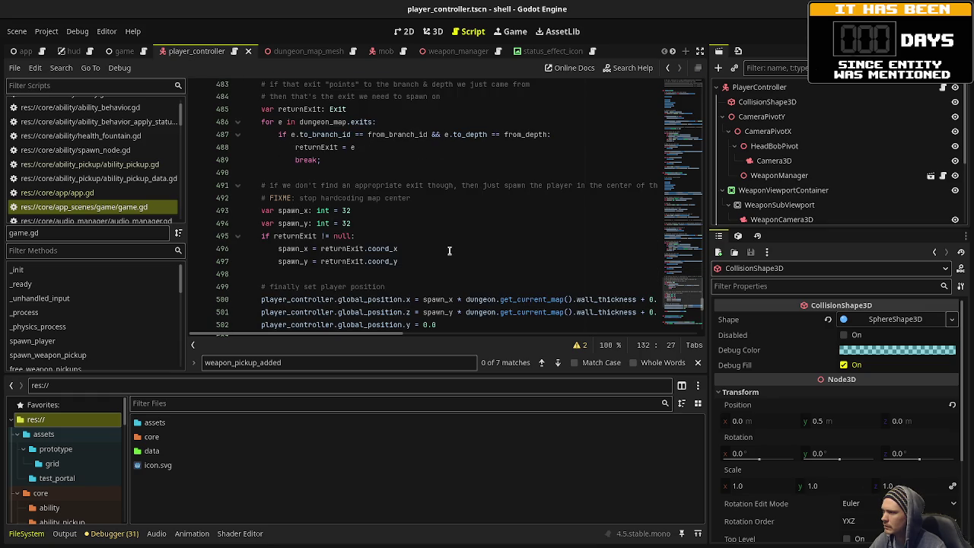
{"action": "double_click", "coordinate": [296, 236]}
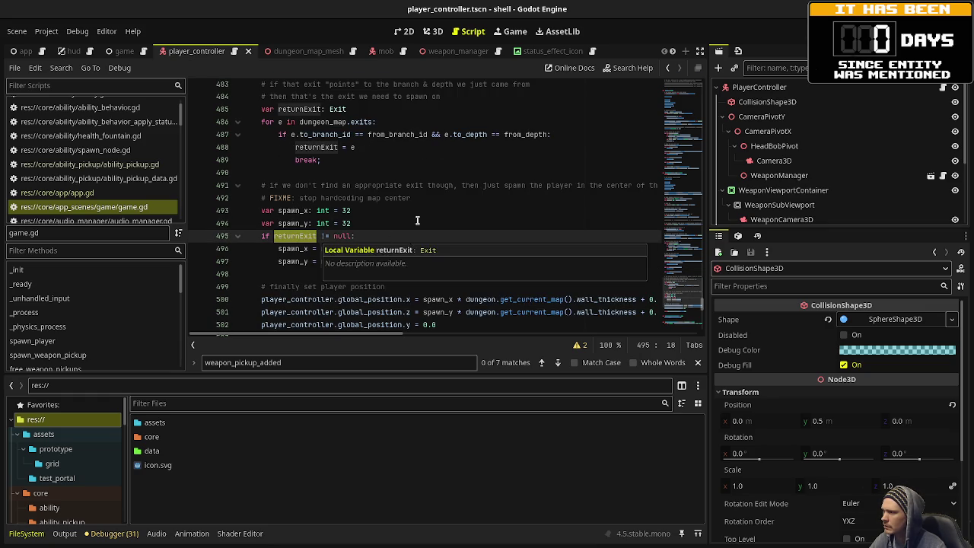
{"action": "scroll", "coordinate": [425, 195], "scroll_direction": "up", "scroll_amount": 1}
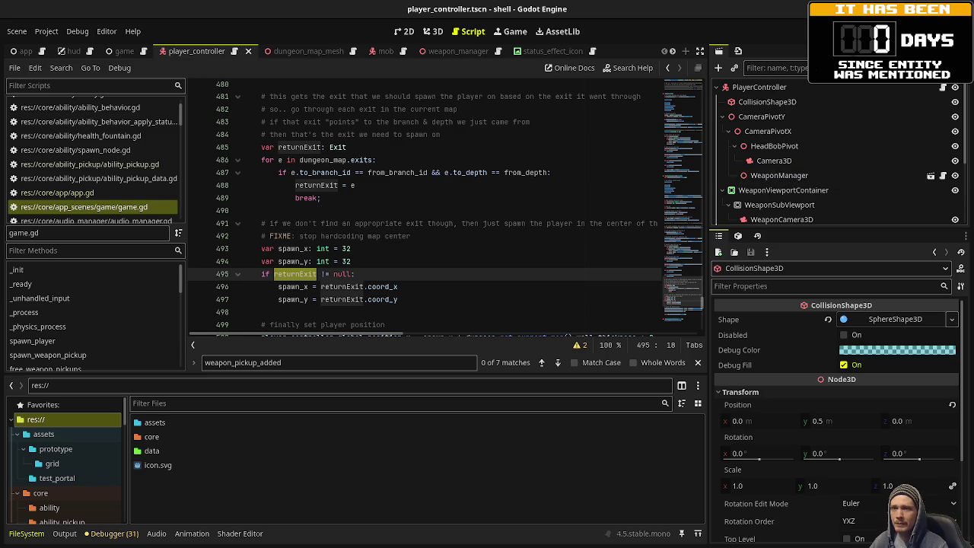
{"action": "key", "text": "alt+Tab"}
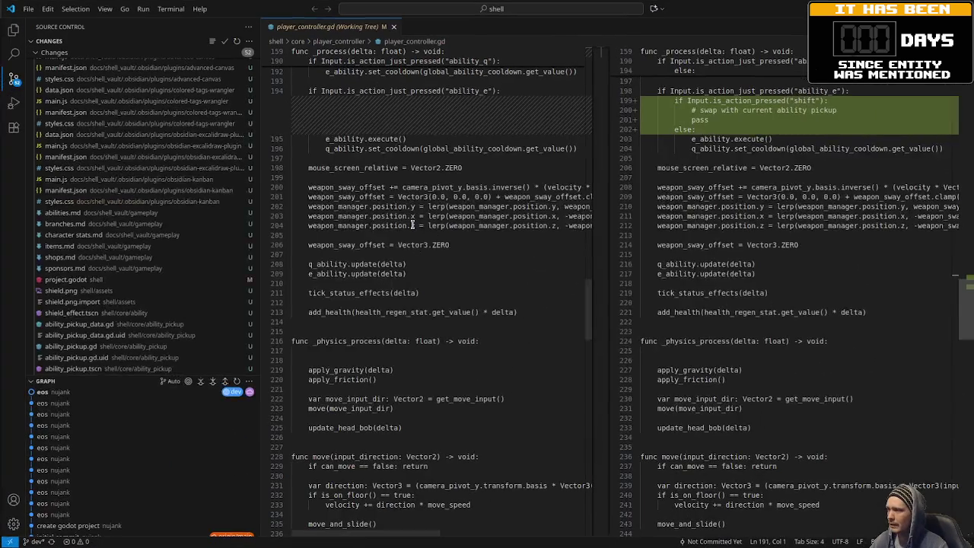
{"action": "scroll", "coordinate": [124, 299], "scroll_direction": "down", "scroll_amount": 2}
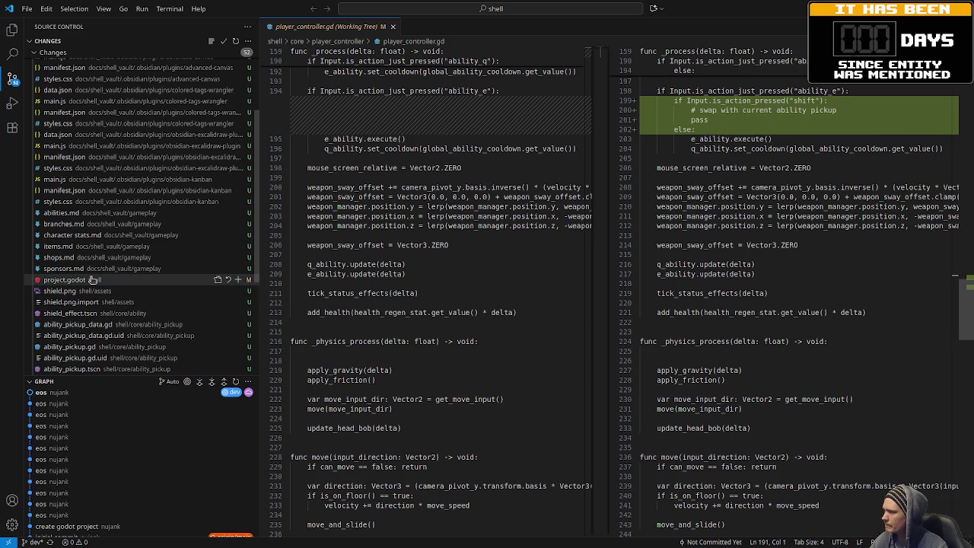
{"action": "key", "text": "alt+Tab"}
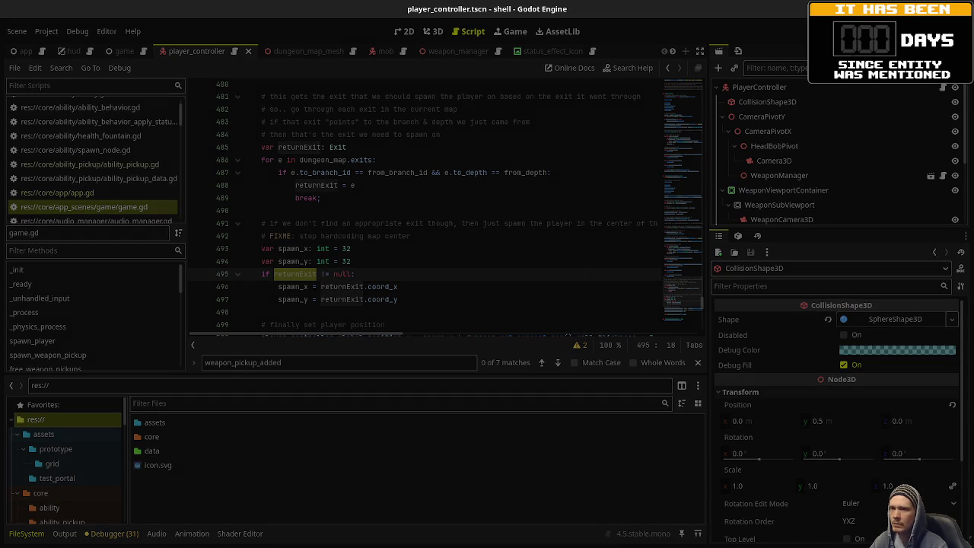
{"action": "key", "text": "alt+Tab"}
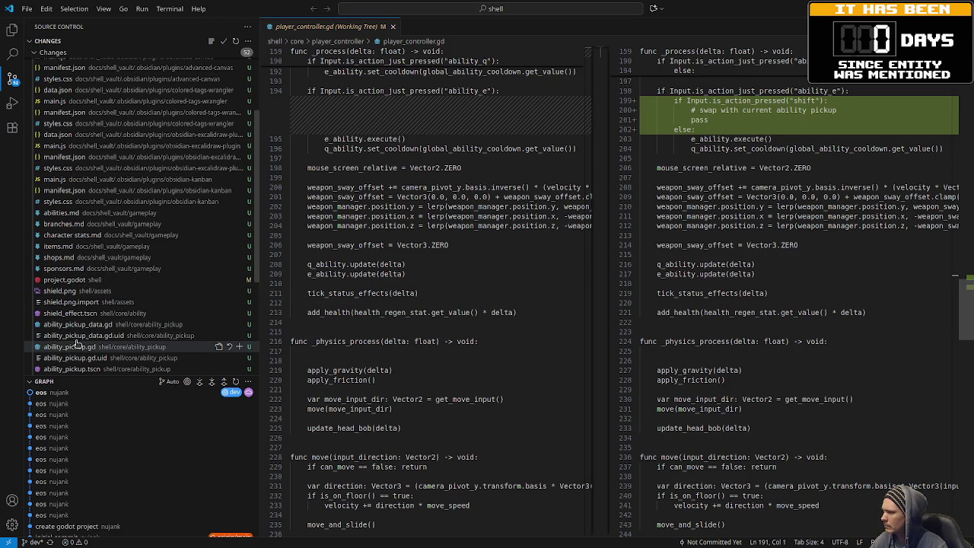
{"action": "scroll", "coordinate": [85, 343], "scroll_direction": "down", "scroll_amount": 1}
{"action": "scroll", "coordinate": [87, 344], "scroll_direction": "down", "scroll_amount": 2}
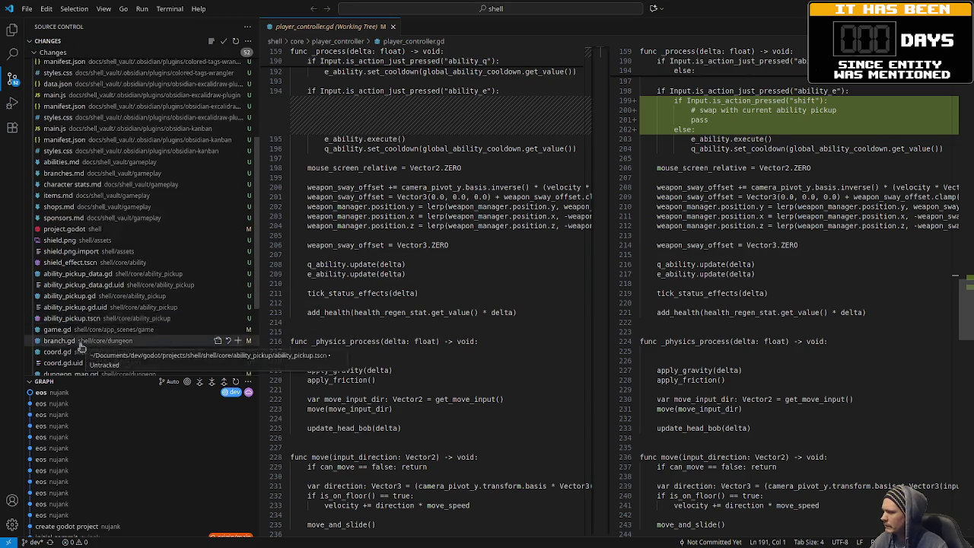
Review the game.gd diff and discard its working changes.
{"action": "left_click", "coordinate": [84, 304]}
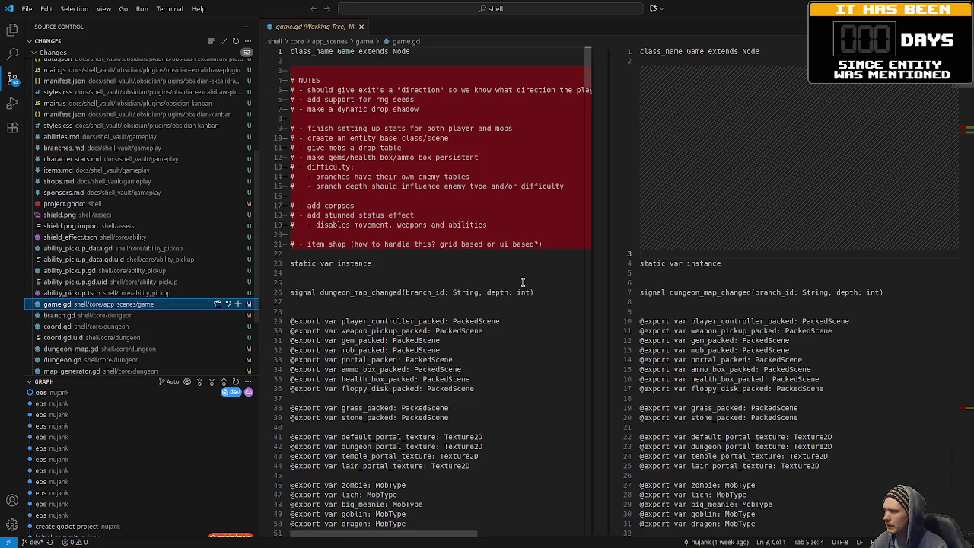
{"action": "scroll", "coordinate": [586, 278], "scroll_direction": "down", "scroll_amount": 5}
{"action": "left_click_drag", "start_coordinate": [963, 100], "coordinate": [965, 144]}
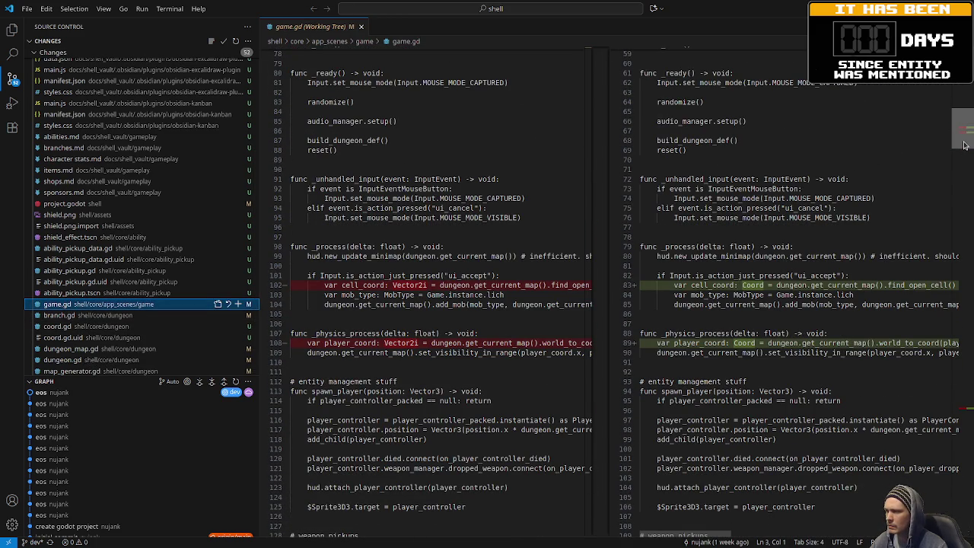
{"action": "mouse_move", "coordinate": [958, 135]}
{"action": "left_mouse_down"}
{"action": "mouse_move", "coordinate": [954, 421]}
{"action": "mouse_move", "coordinate": [956, 412]}
{"action": "left_mouse_up"}
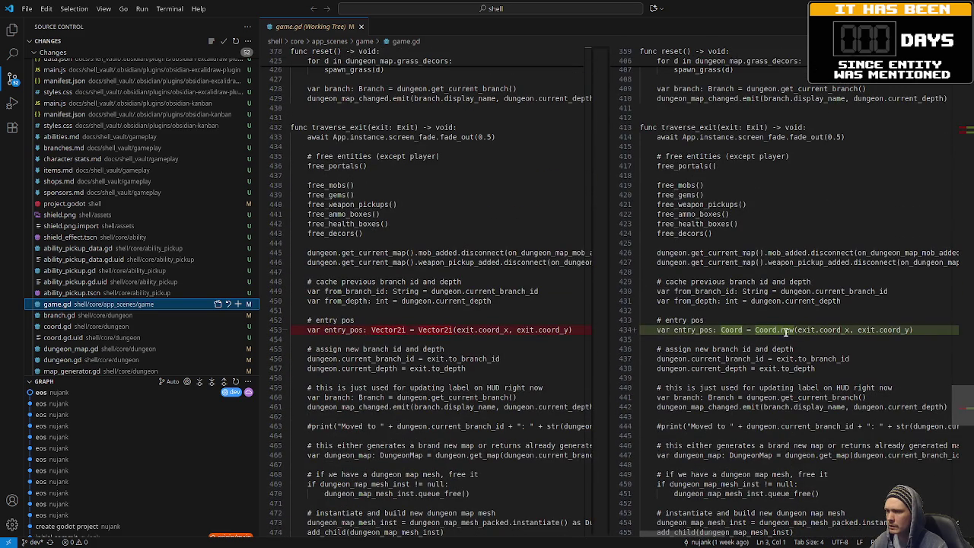
{"action": "left_click", "coordinate": [228, 304]}
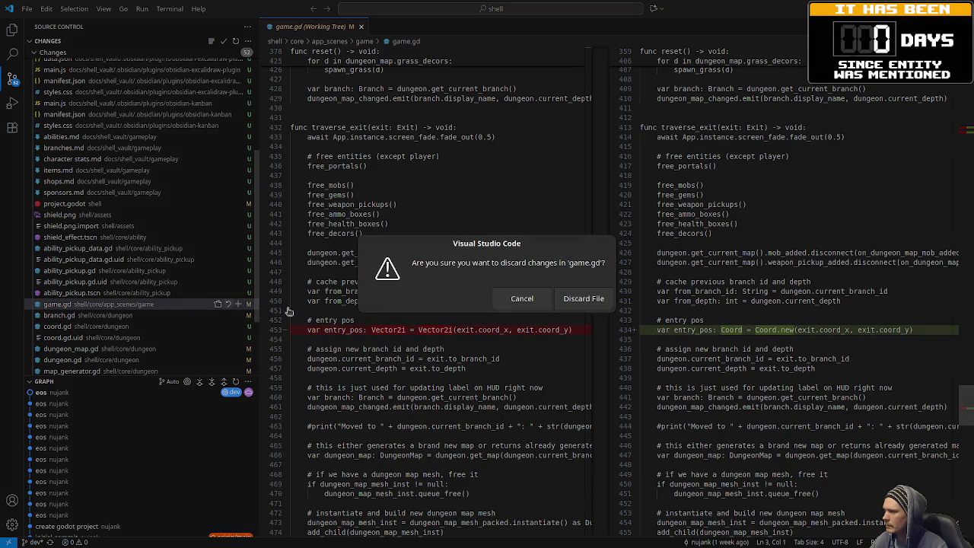
{"action": "left_click", "coordinate": [583, 298]}
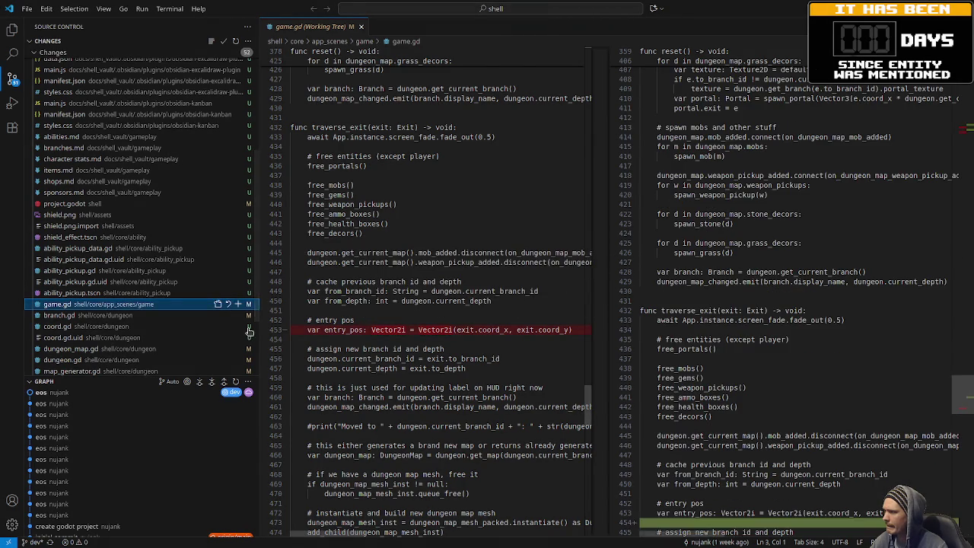
Discard branch.gd's changes and delete the untracked coord.gd file.
{"action": "left_click", "coordinate": [120, 308]}
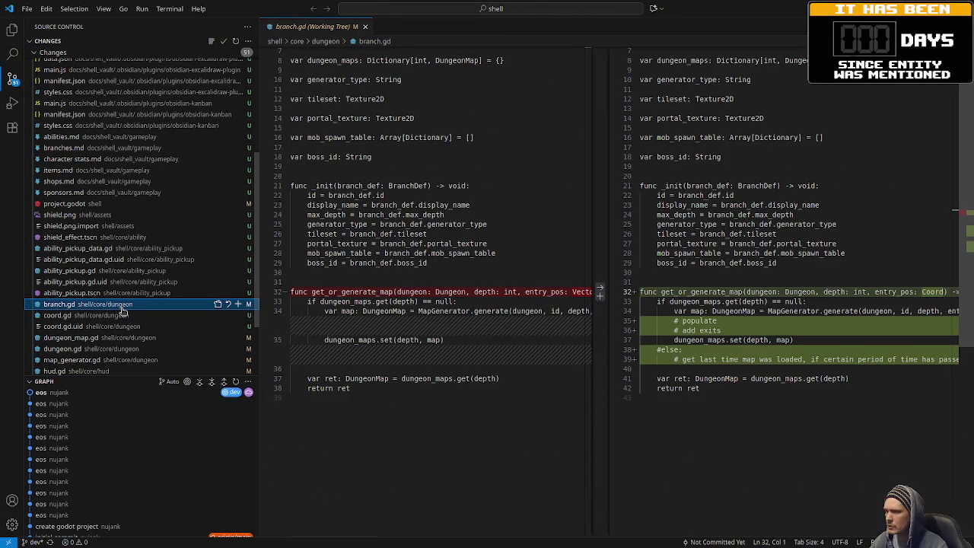
{"action": "left_click", "coordinate": [228, 304]}
{"action": "left_click", "coordinate": [585, 298]}
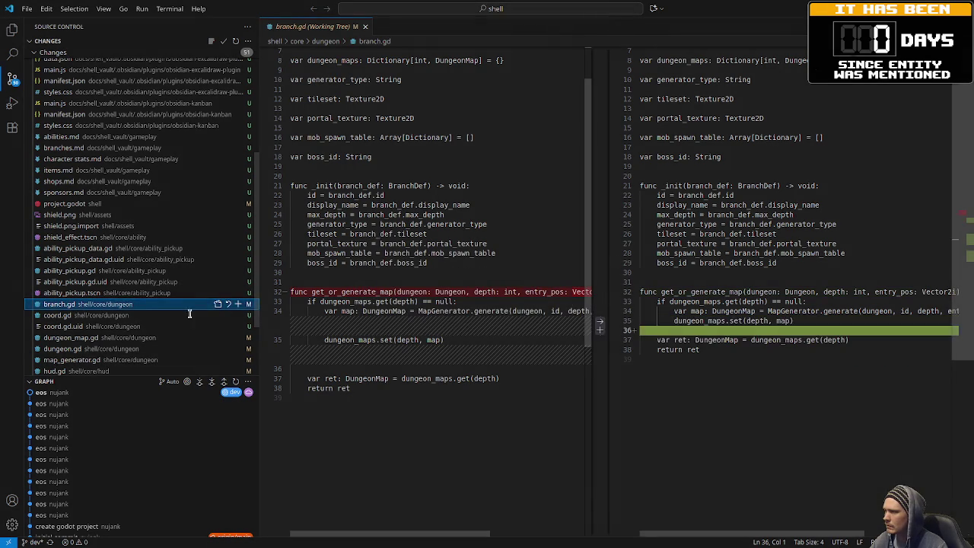
{"action": "left_click", "coordinate": [128, 310]}
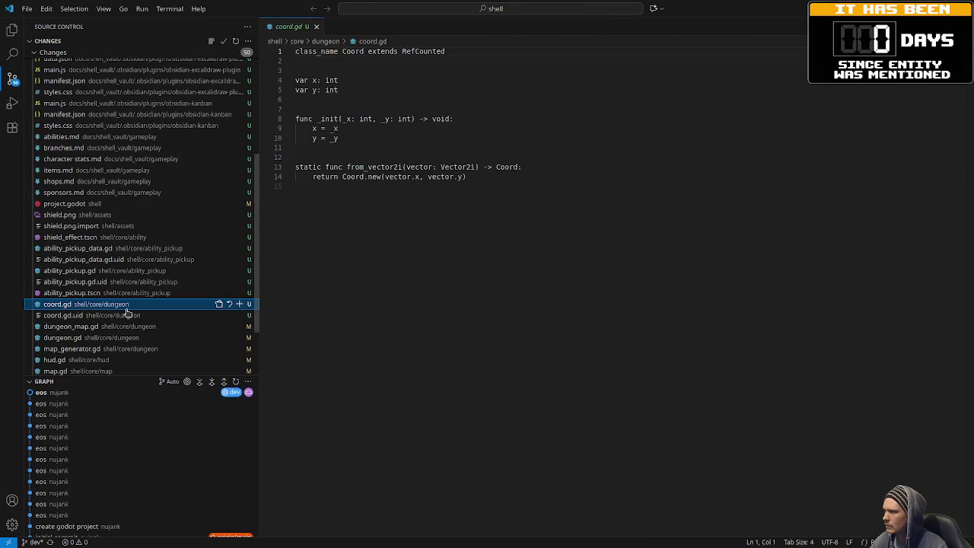
{"action": "left_click", "coordinate": [230, 304]}
{"action": "left_click", "coordinate": [601, 312]}
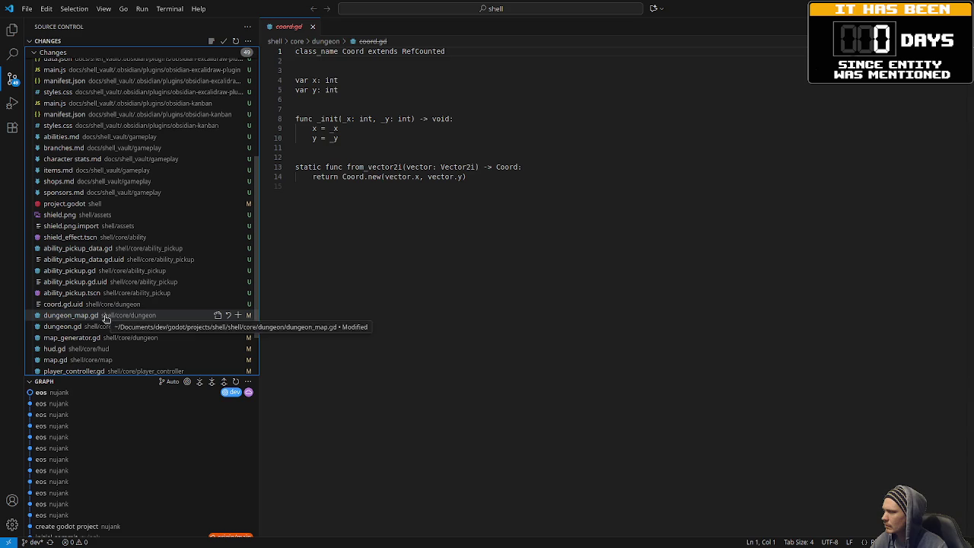
{"action": "left_click", "coordinate": [105, 315]}
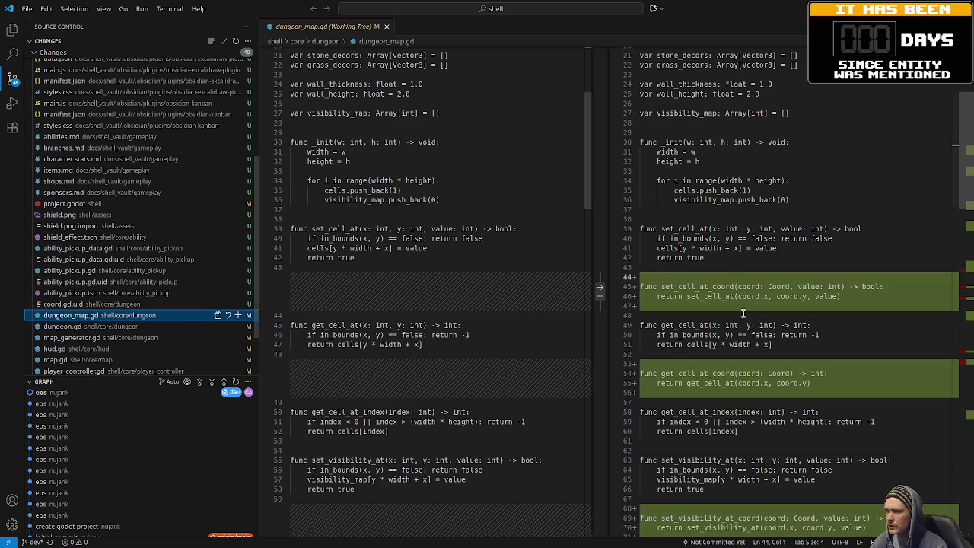
Review the dungeon_map.gd diff and discard its changes.
{"action": "scroll", "coordinate": [725, 313], "scroll_direction": "down", "scroll_amount": 10}
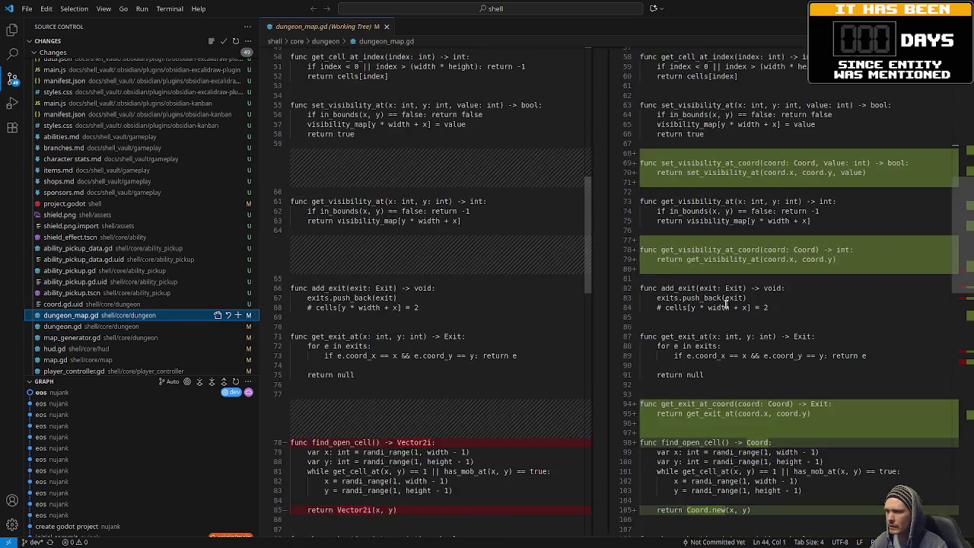
{"action": "scroll", "coordinate": [724, 304], "scroll_direction": "down", "scroll_amount": 12}
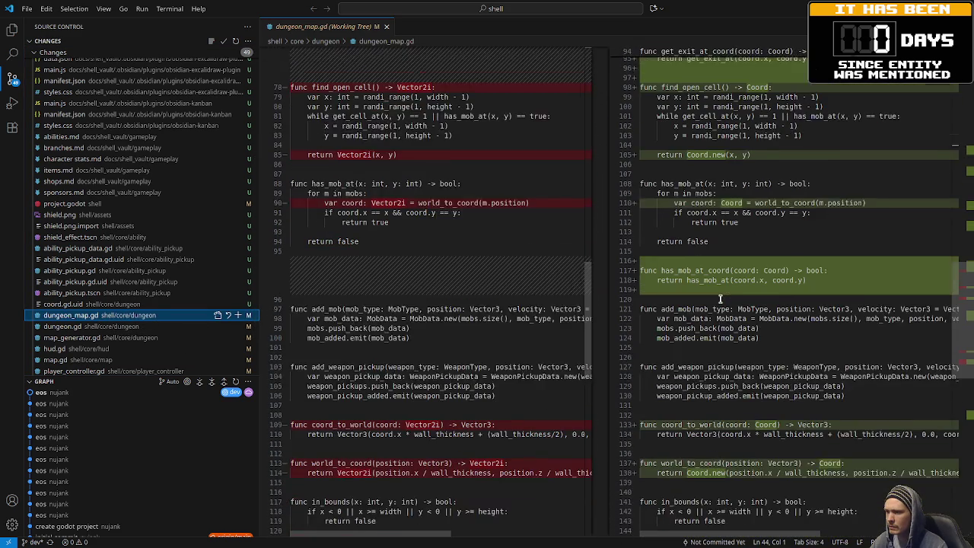
{"action": "scroll", "coordinate": [726, 281], "scroll_direction": "down", "scroll_amount": 3}
{"action": "scroll", "coordinate": [731, 265], "scroll_direction": "down", "scroll_amount": 7}
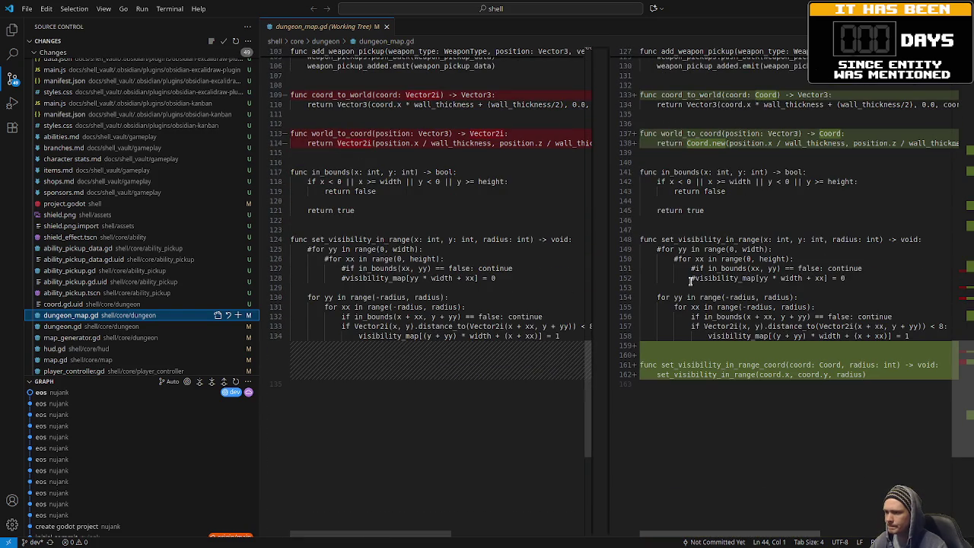
{"action": "left_click", "coordinate": [227, 315]}
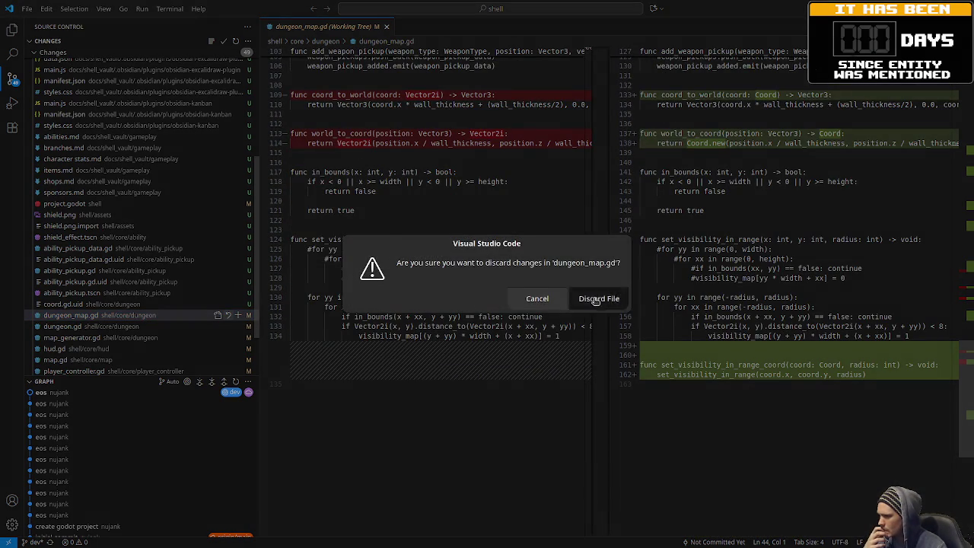
{"action": "left_click", "coordinate": [597, 299]}
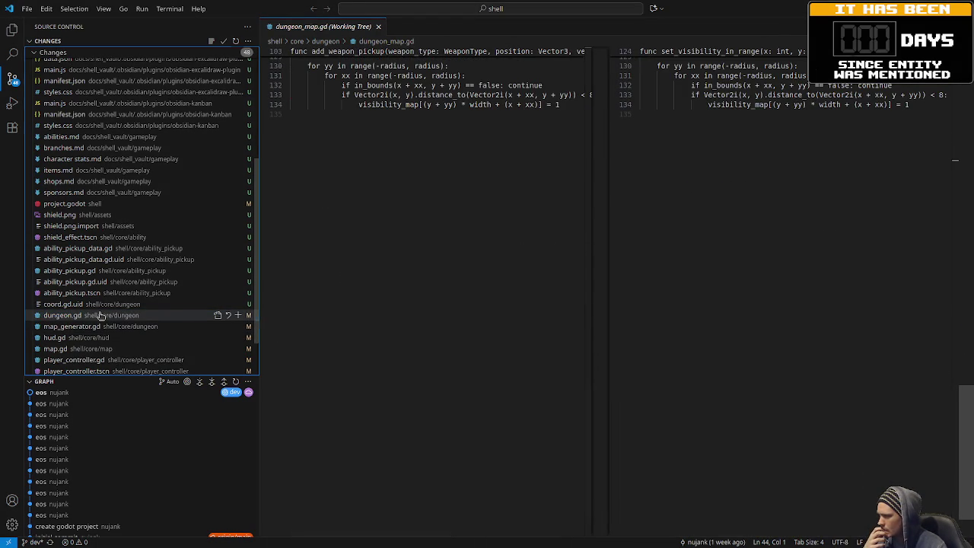
Discard the uncommitted changes to dungeon.gd and map_generator.gd.
{"action": "left_click", "coordinate": [100, 315]}
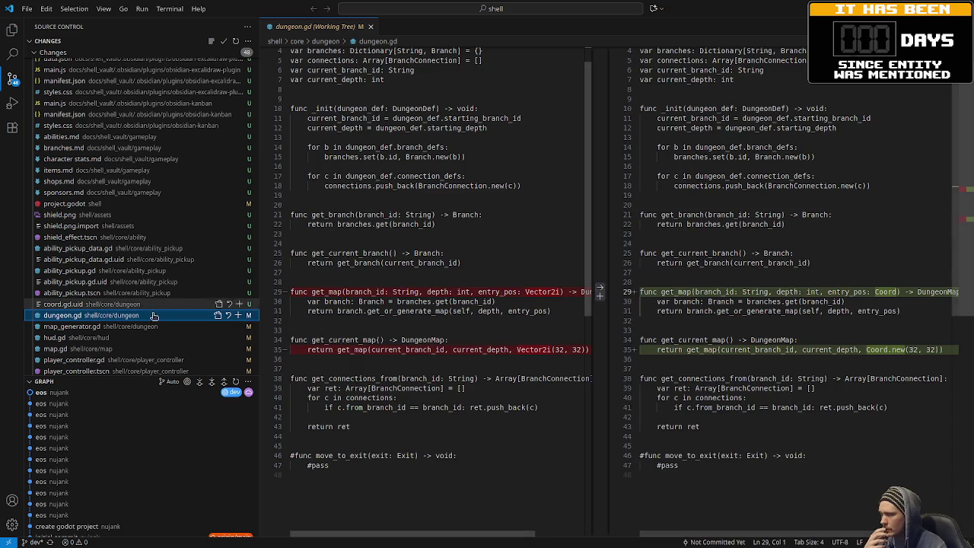
{"action": "left_click", "coordinate": [228, 315]}
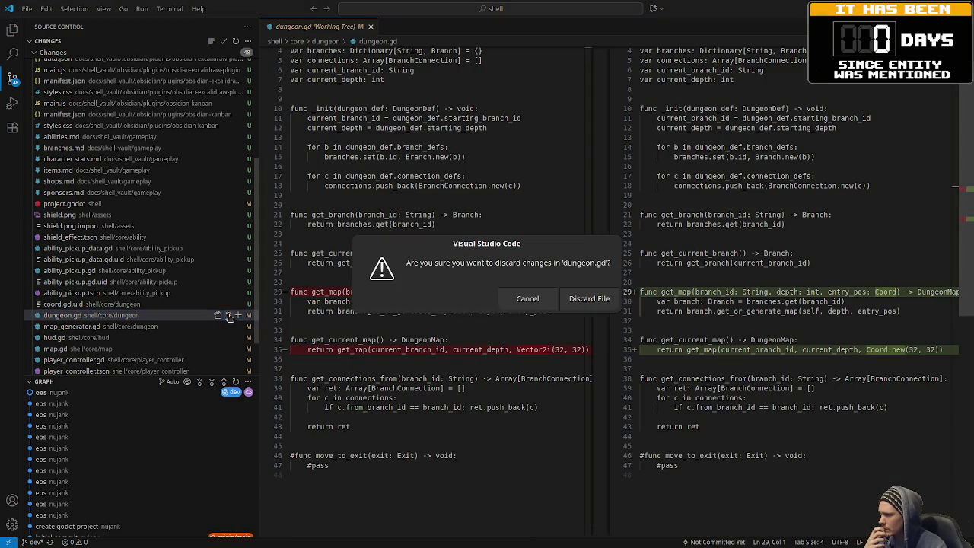
{"action": "left_click", "coordinate": [580, 302]}
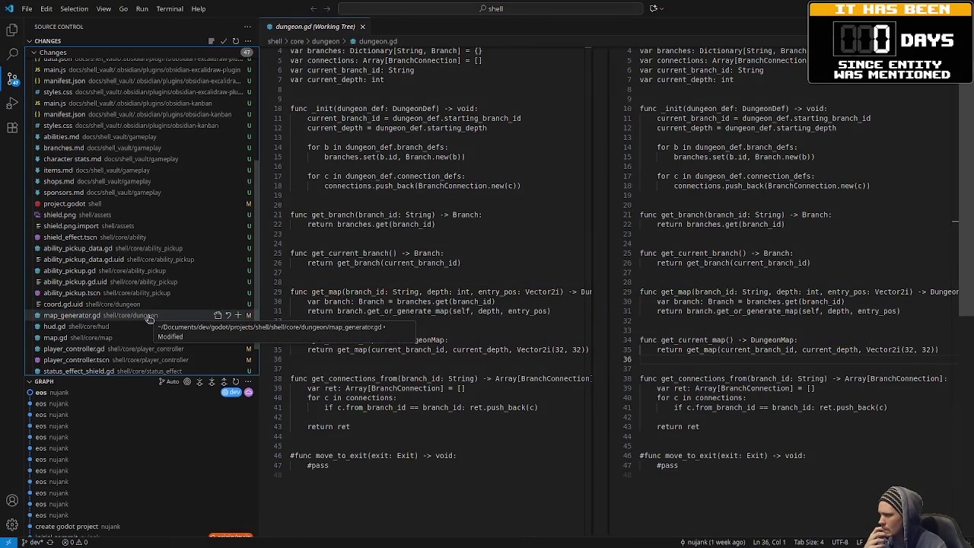
{"action": "left_click", "coordinate": [152, 317]}
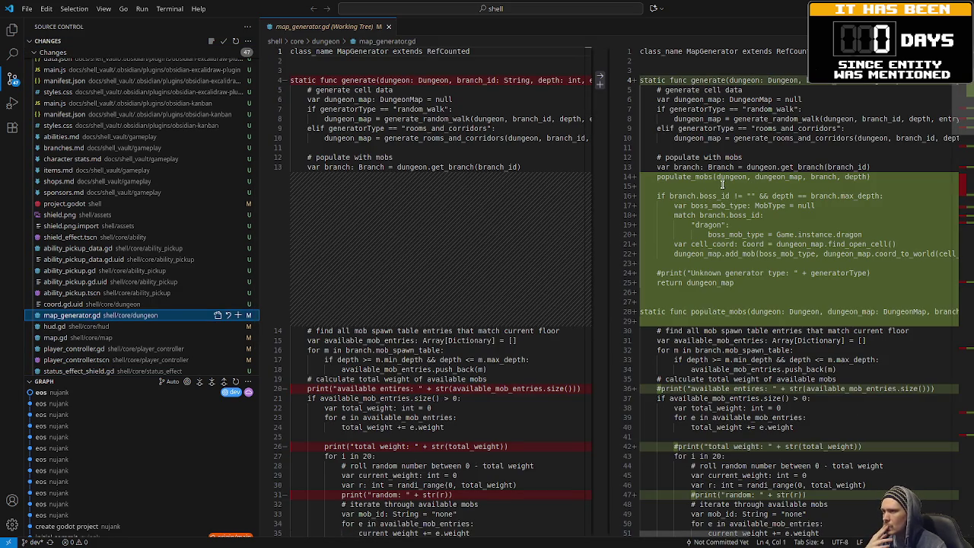
{"action": "scroll", "coordinate": [722, 185], "scroll_direction": "down", "scroll_amount": 4}
{"action": "scroll", "coordinate": [722, 185], "scroll_direction": "down", "scroll_amount": 3}
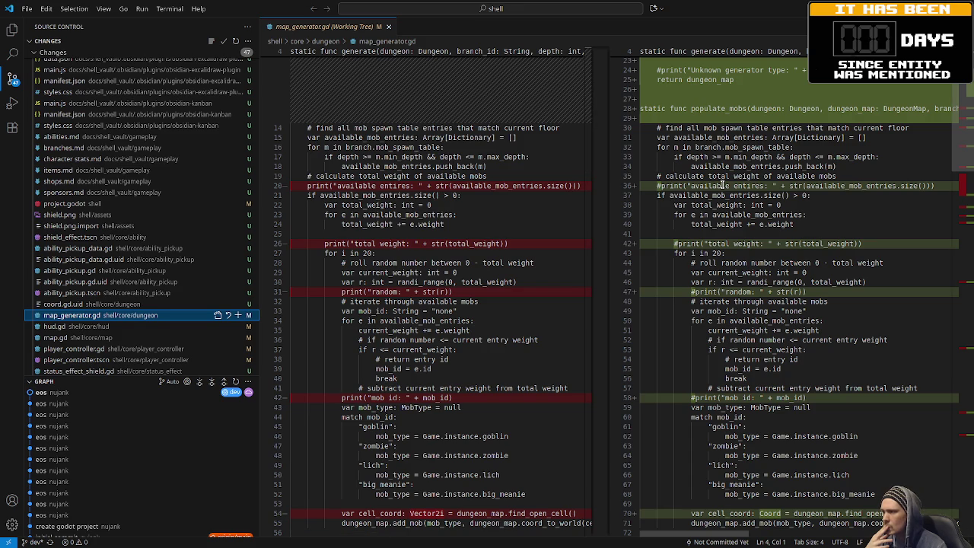
{"action": "scroll", "coordinate": [722, 185], "scroll_direction": "down", "scroll_amount": 4}
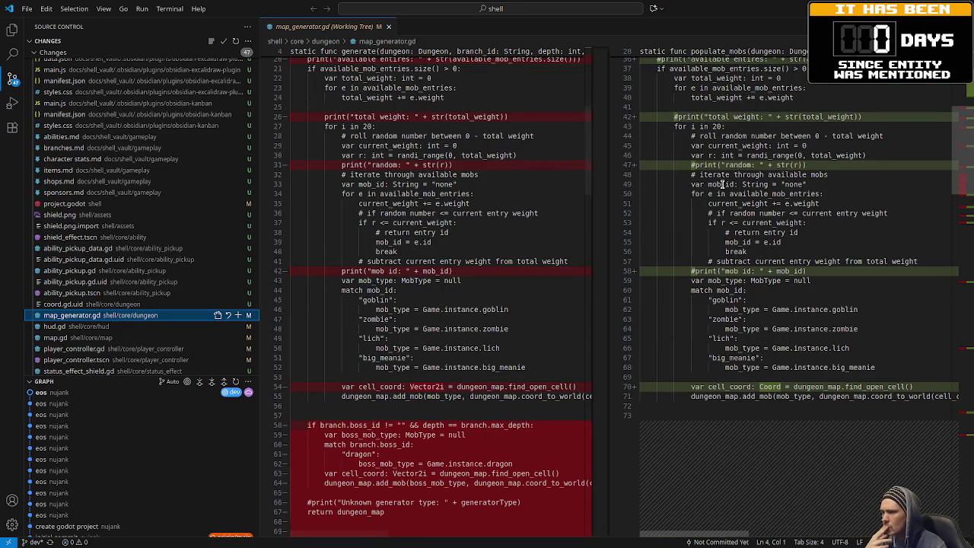
{"action": "scroll", "coordinate": [722, 185], "scroll_direction": "down", "scroll_amount": 7}
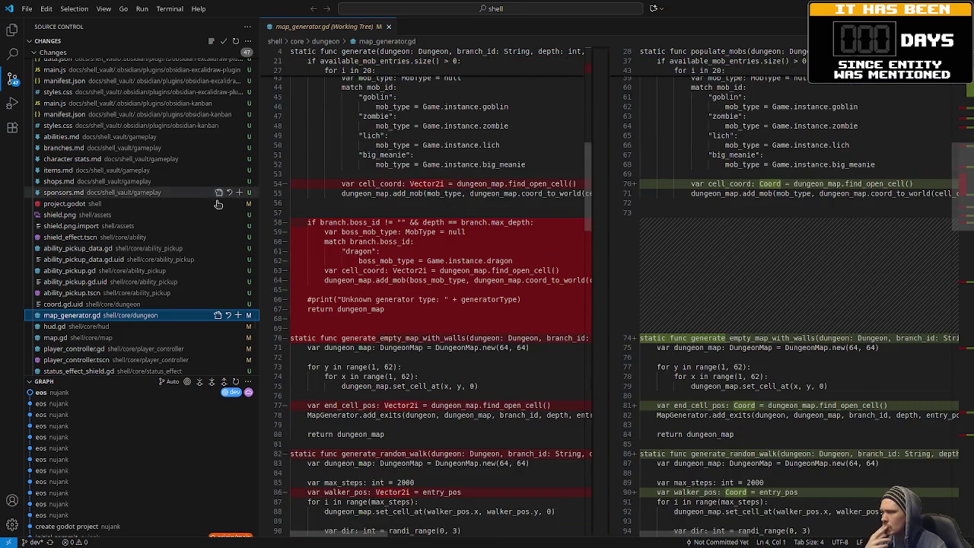
{"action": "left_click", "coordinate": [227, 315]}
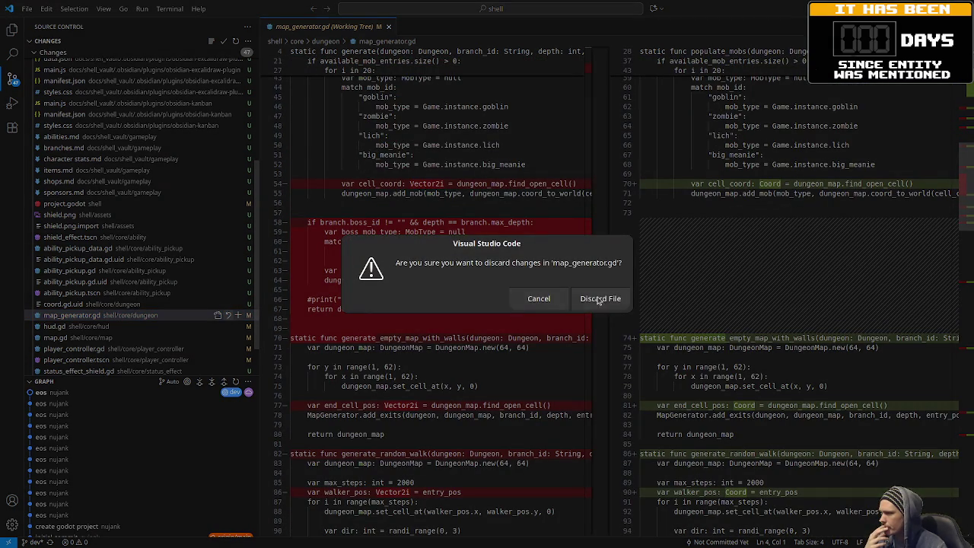
{"action": "left_click", "coordinate": [602, 298]}
Discard hud.gd and map.gd changes so their Coord edits revert to Vector2i.
{"action": "left_click", "coordinate": [97, 317]}
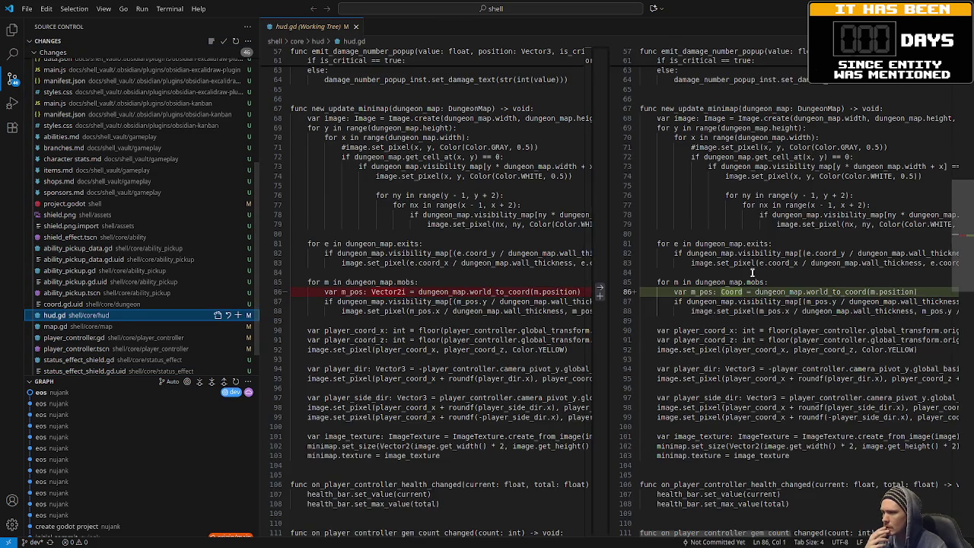
{"action": "scroll", "coordinate": [752, 273], "scroll_direction": "down", "scroll_amount": 10}
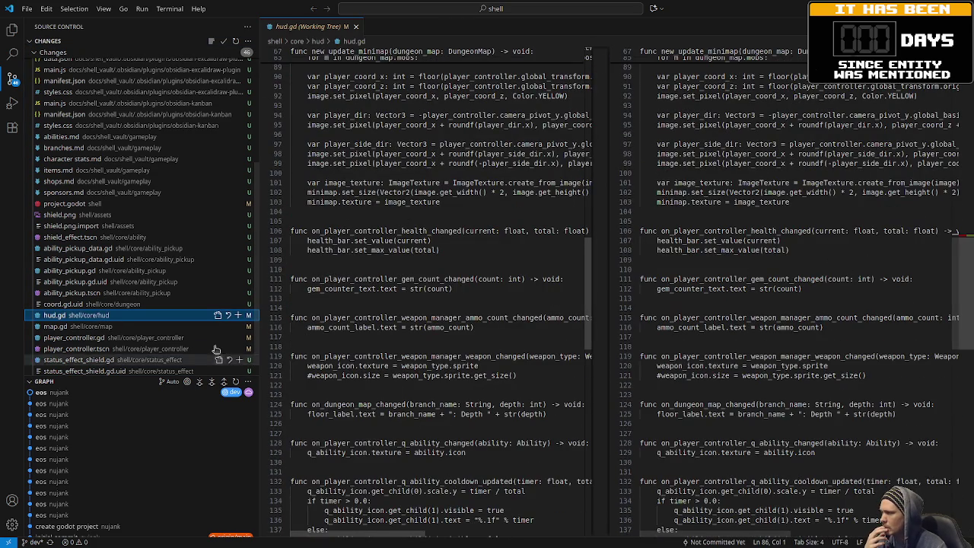
{"action": "left_click", "coordinate": [227, 315]}
{"action": "left_click", "coordinate": [561, 298]}
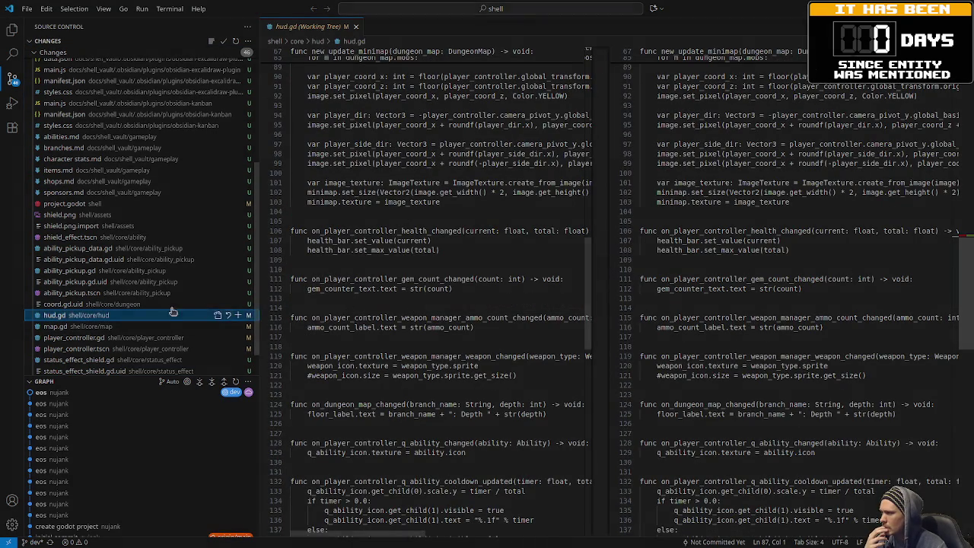
{"action": "left_click", "coordinate": [111, 318]}
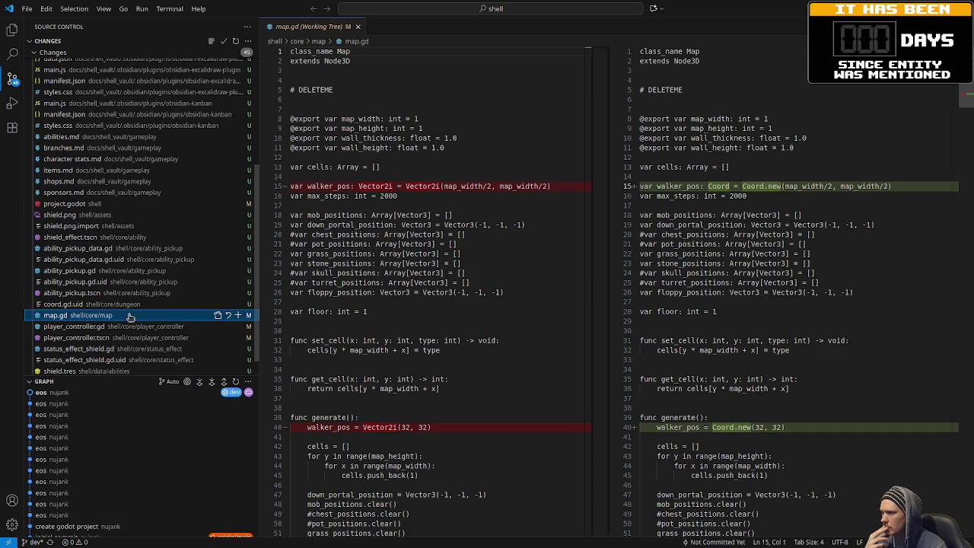
{"action": "left_click", "coordinate": [228, 315]}
{"action": "left_click", "coordinate": [562, 298]}
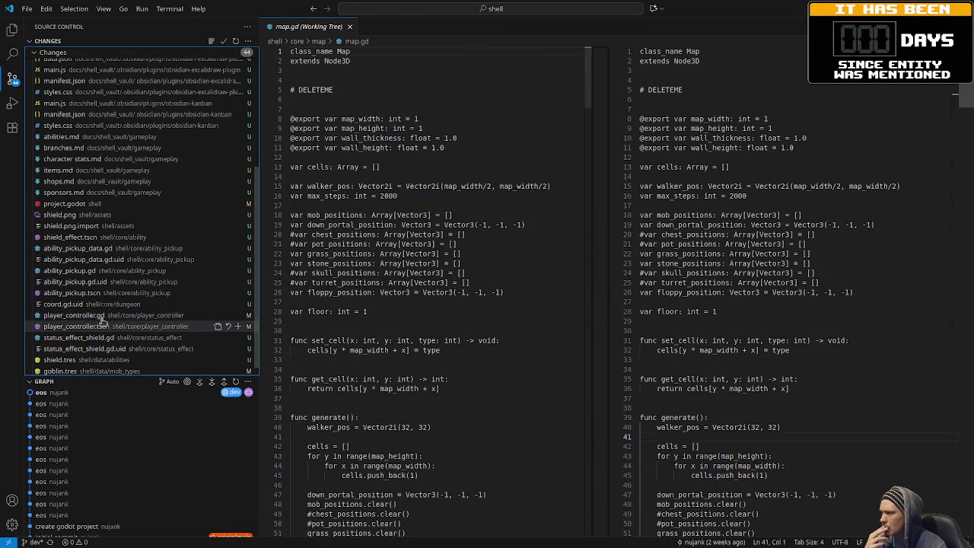
Browse the player_controller.gd, player_controller.tscn and status_effect_shield.gd diffs, then leave the code editor.
{"action": "left_click", "coordinate": [96, 315]}
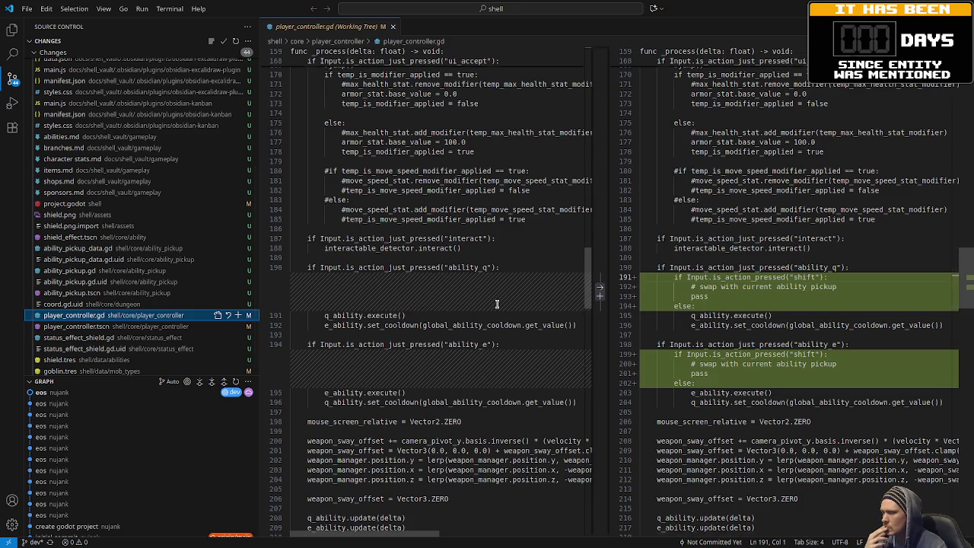
{"action": "scroll", "coordinate": [495, 302], "scroll_direction": "down", "scroll_amount": 10}
{"action": "scroll", "coordinate": [495, 302], "scroll_direction": "down", "scroll_amount": 8}
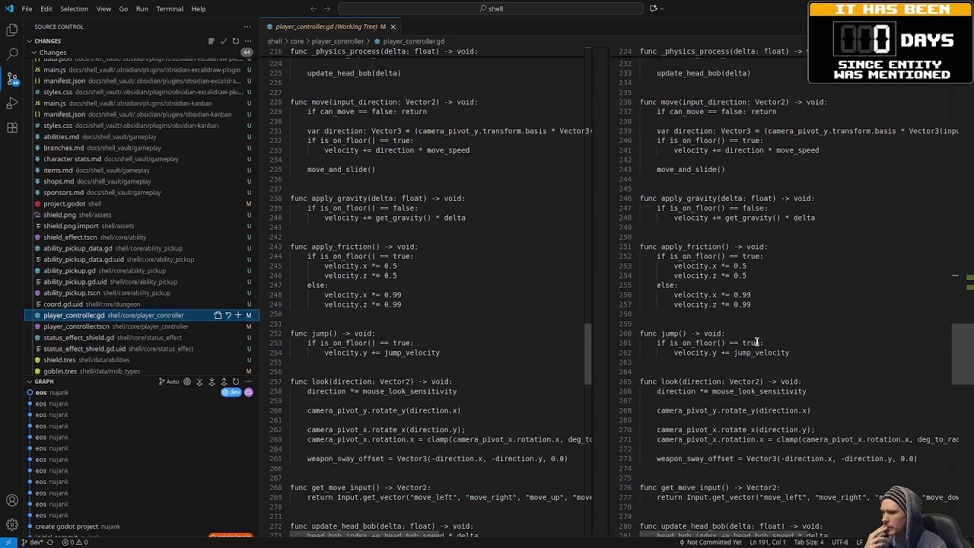
{"action": "mouse_move", "coordinate": [967, 354]}
{"action": "left_mouse_down"}
{"action": "mouse_move", "coordinate": [970, 503]}
{"action": "mouse_move", "coordinate": [967, 285]}
{"action": "left_mouse_up"}
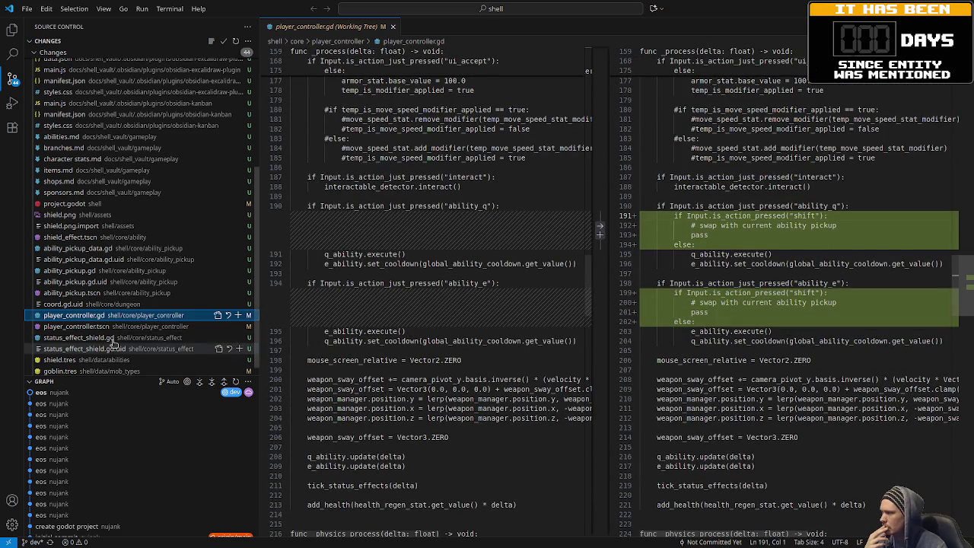
{"action": "left_click", "coordinate": [91, 326]}
{"action": "left_click", "coordinate": [101, 338]}
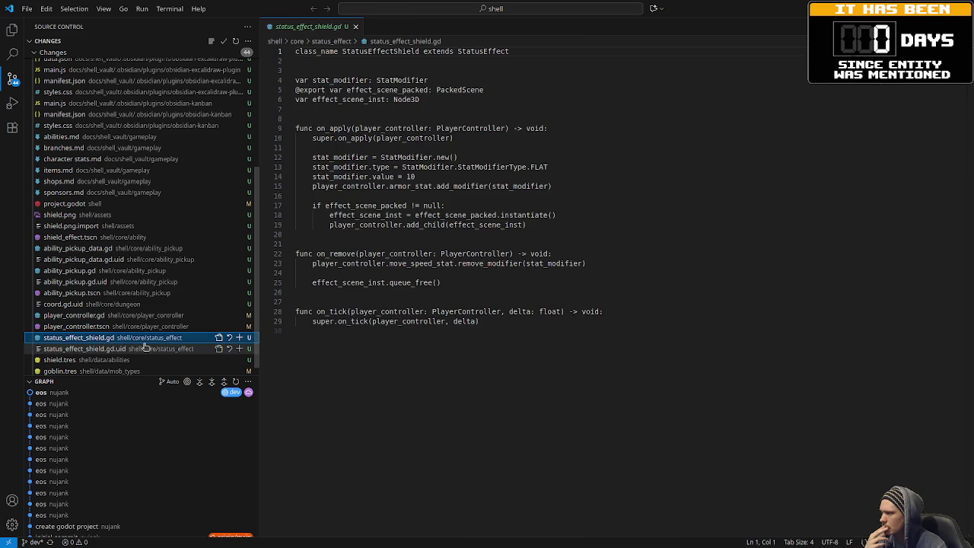
{"action": "scroll", "coordinate": [81, 346], "scroll_direction": "down", "scroll_amount": 1}
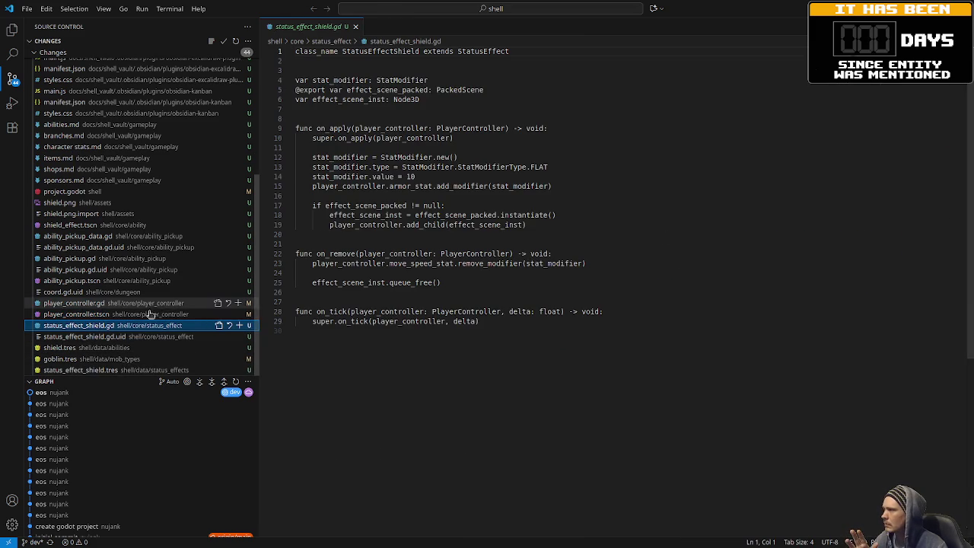
{"action": "scroll", "coordinate": [114, 312], "scroll_direction": "up", "scroll_amount": 2}
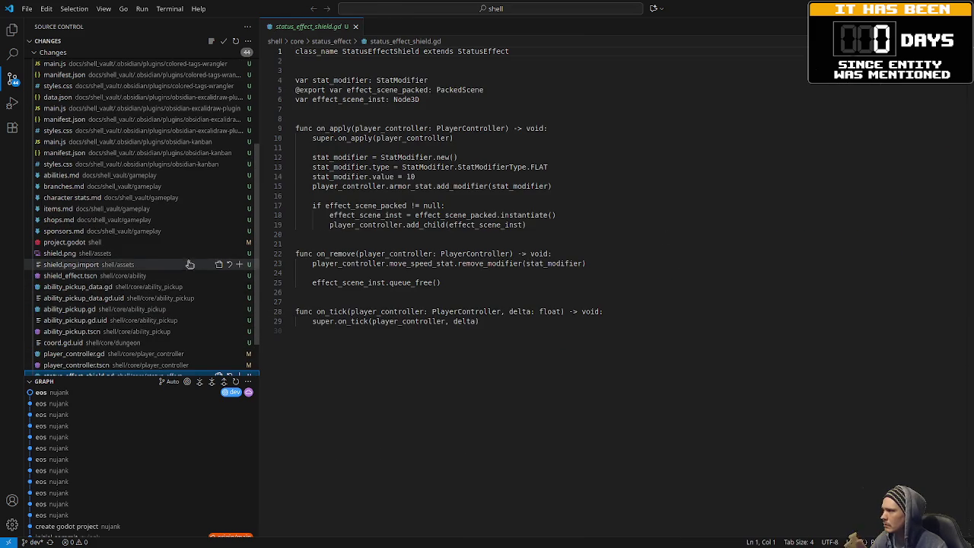
{"action": "scroll", "coordinate": [103, 263], "scroll_direction": "up", "scroll_amount": 2}
{"action": "scroll", "coordinate": [105, 260], "scroll_direction": "up", "scroll_amount": 5}
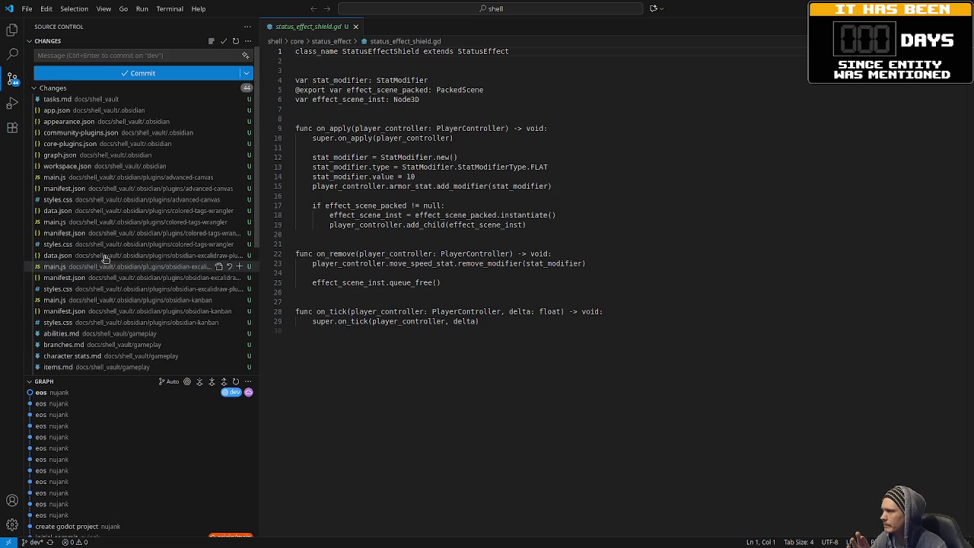
{"action": "scroll", "coordinate": [105, 259], "scroll_direction": "down", "scroll_amount": 10}
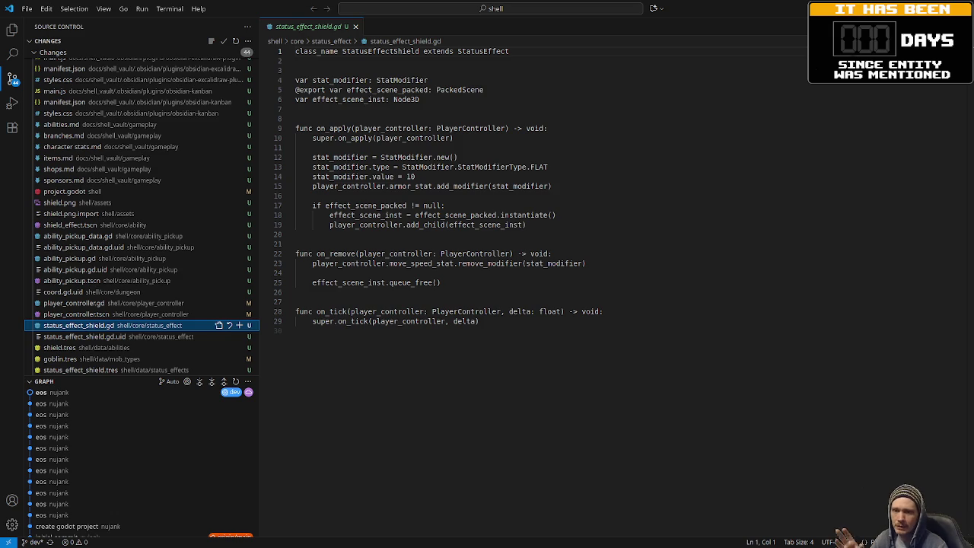
{"action": "key", "text": "super+Page_Down"}
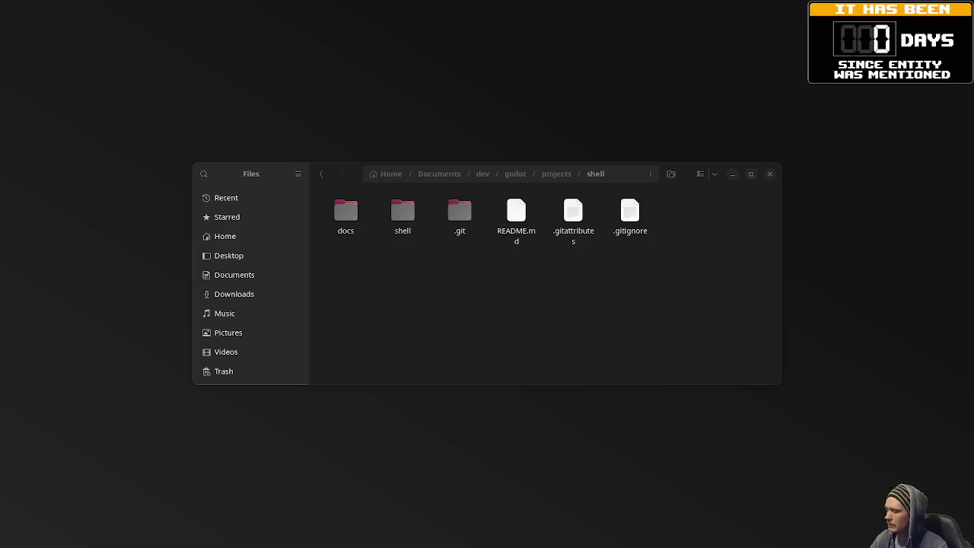
Show the Activities overview to switch over to the Godot editor window.
{"action": "key", "text": "super"}
{"action": "key", "text": "super"}
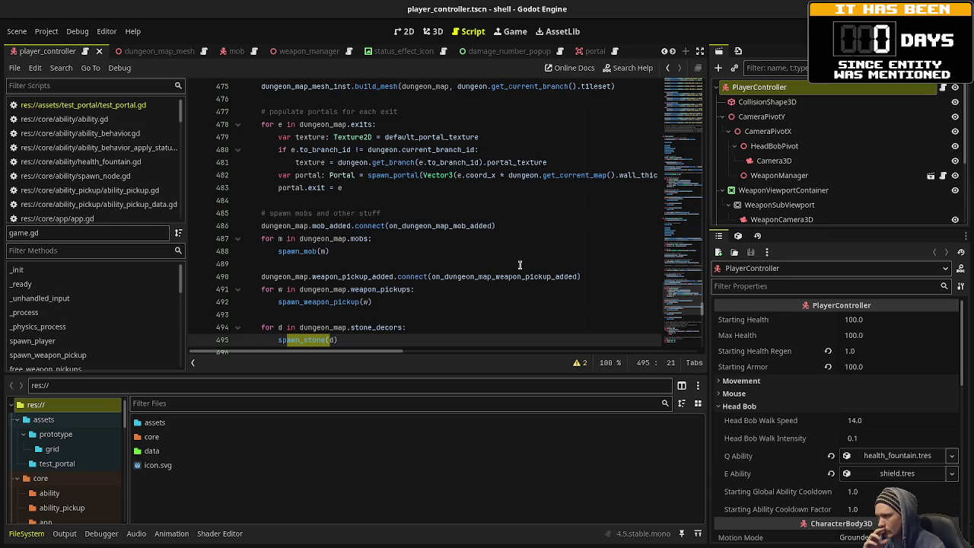
Launch the game and shoot the goblins in the opening corridor, collecting their gems.
{"action": "left_click", "coordinate": [807, 36]}
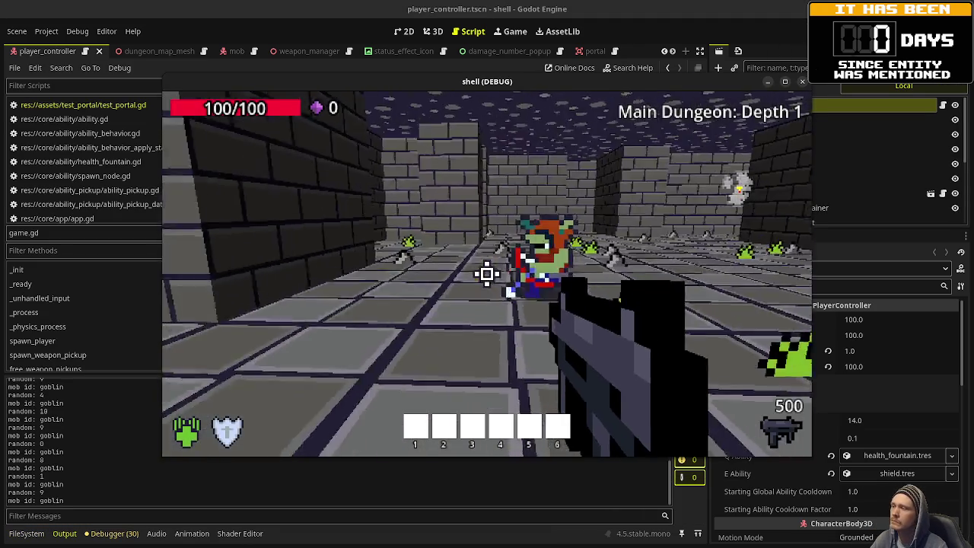
{"action": "left_click", "coordinate": [487, 274]}
{"action": "left_click", "coordinate": [487, 274]}
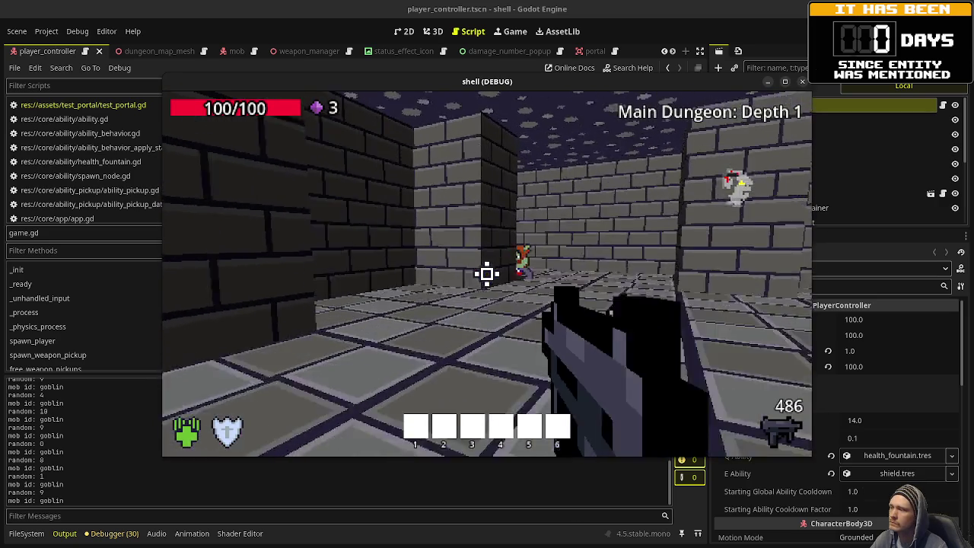
{"action": "left_click", "coordinate": [487, 274]}
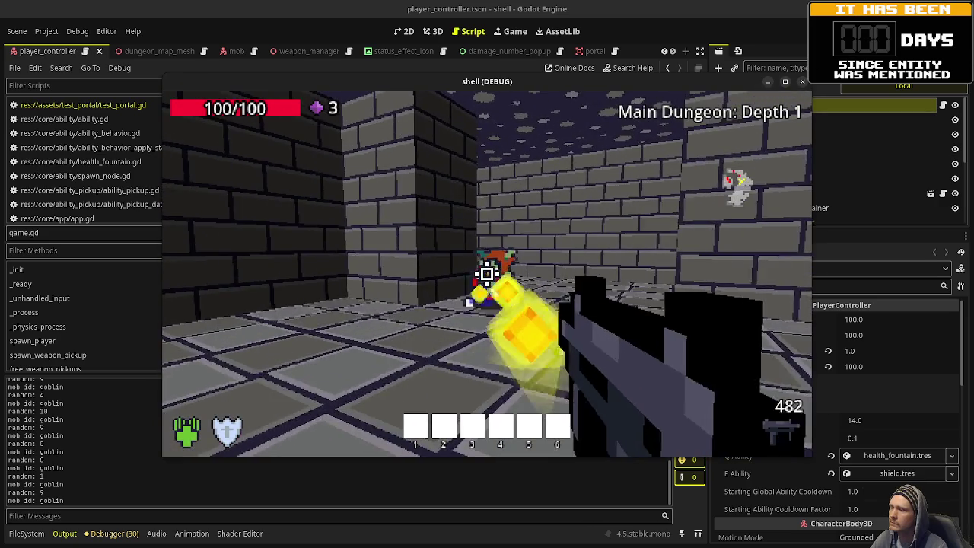
{"action": "left_click", "coordinate": [487, 274]}
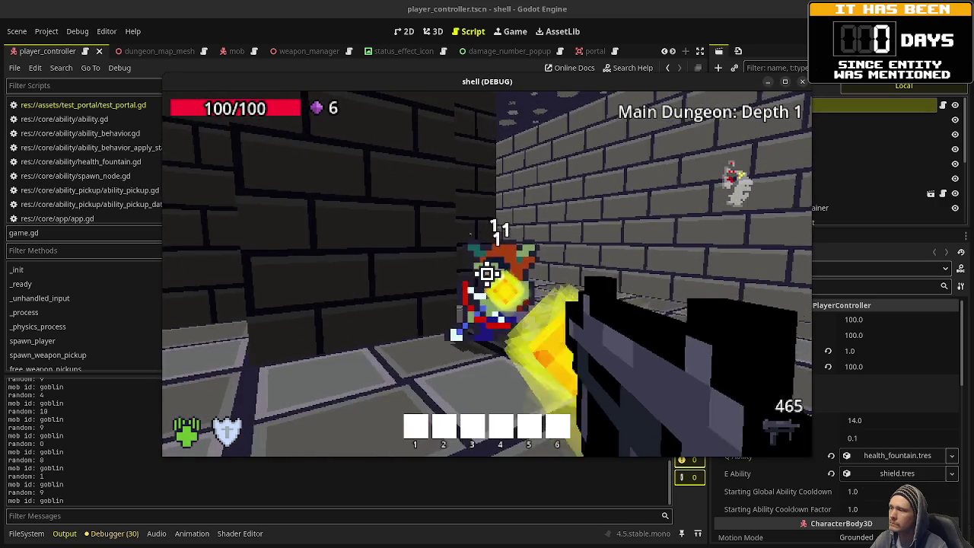
{"action": "left_click", "coordinate": [487, 274]}
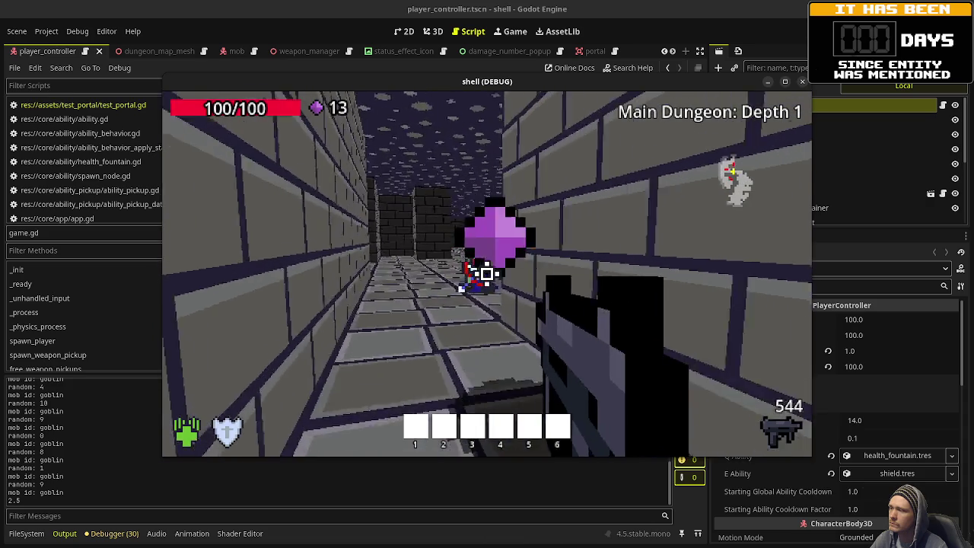
{"action": "left_click", "coordinate": [487, 274]}
{"action": "left_click", "coordinate": [487, 274]}
{"action": "left_click", "coordinate": [487, 274]}
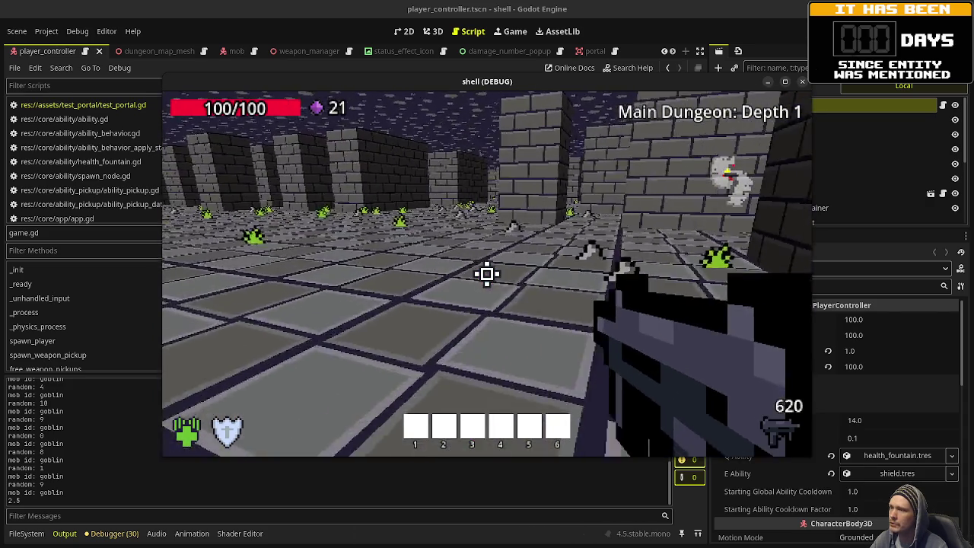
Walk through the room and down the next corridor, picking up more gems.
{"action": "key", "text": "w"}
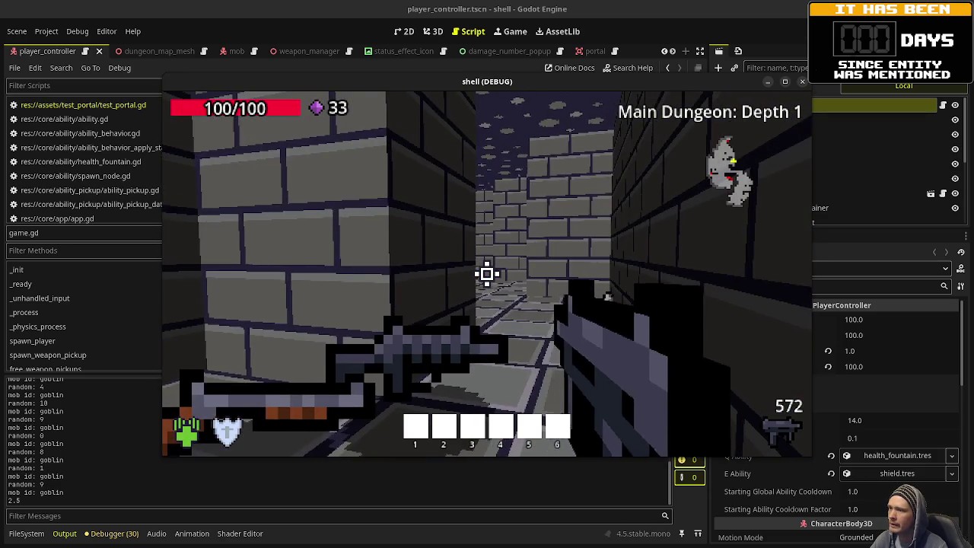
{"action": "key", "text": "w"}
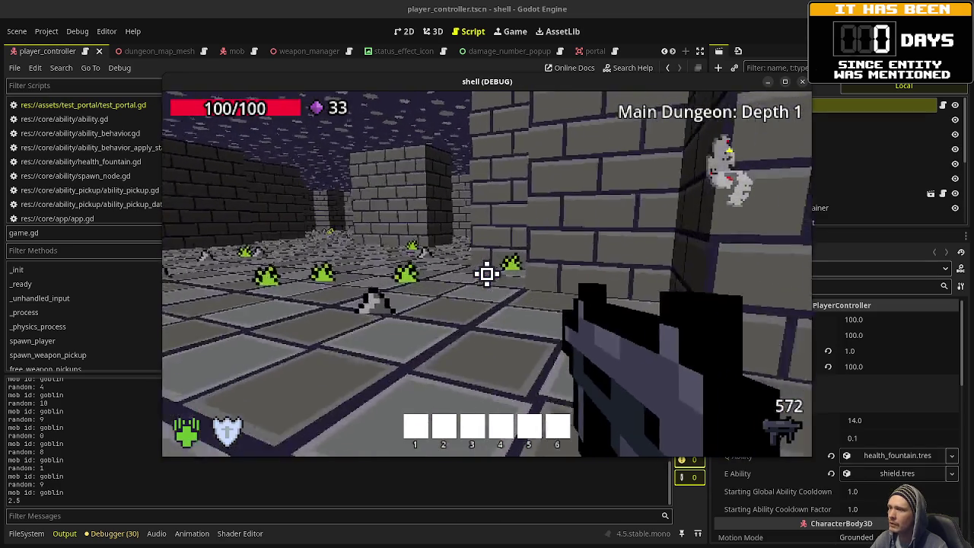
{"action": "key", "text": "w"}
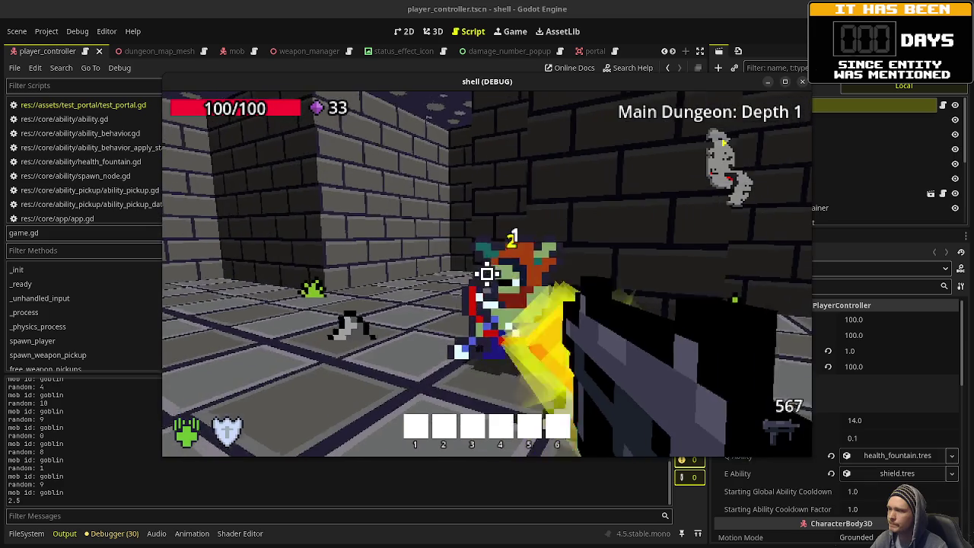
{"action": "left_click", "coordinate": [487, 274]}
{"action": "key", "text": "w"}
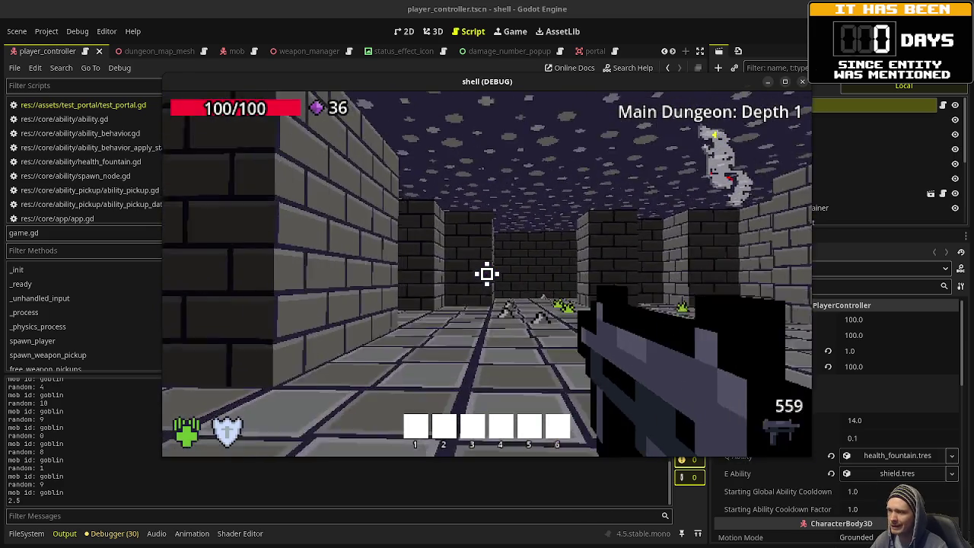
{"action": "key", "text": "w"}
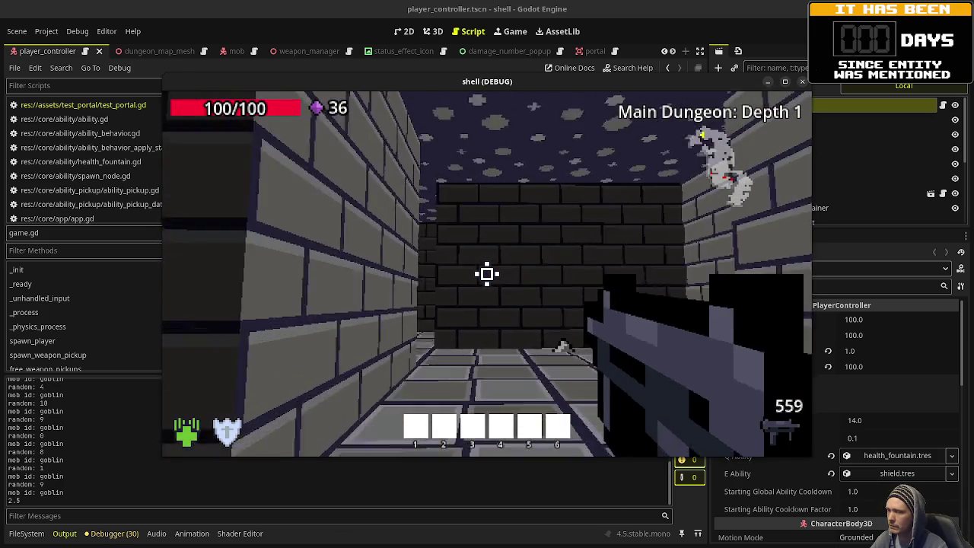
{"action": "key", "text": "w"}
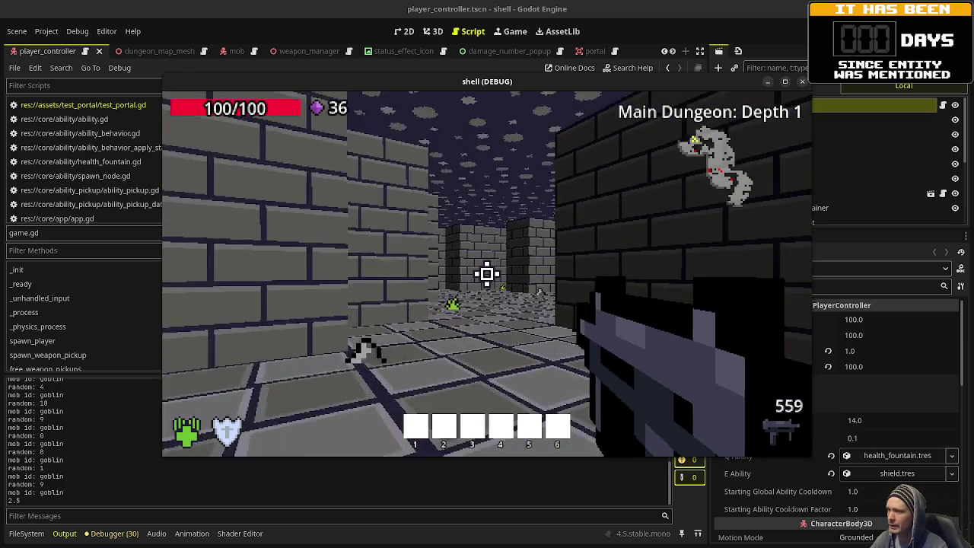
{"action": "key", "text": "w"}
Fight the goblin in the brick corridor and walk down the long corridor to the Depth 2 exit.
{"action": "left_click_drag", "start_coordinate": [487, 274], "coordinate": [487, 274]}
{"action": "key", "text": "w"}
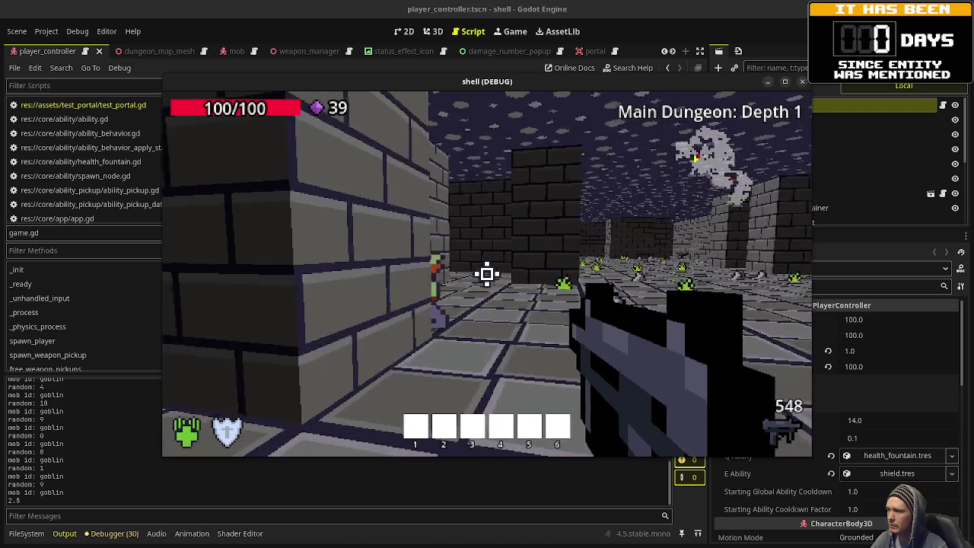
{"action": "left_click_drag", "start_coordinate": [487, 274], "coordinate": [487, 274]}
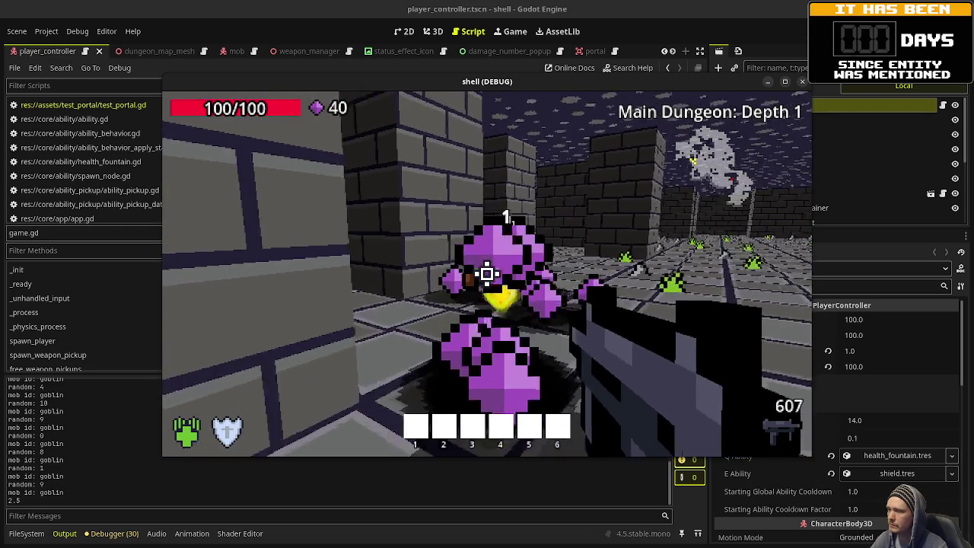
{"action": "key", "text": "w"}
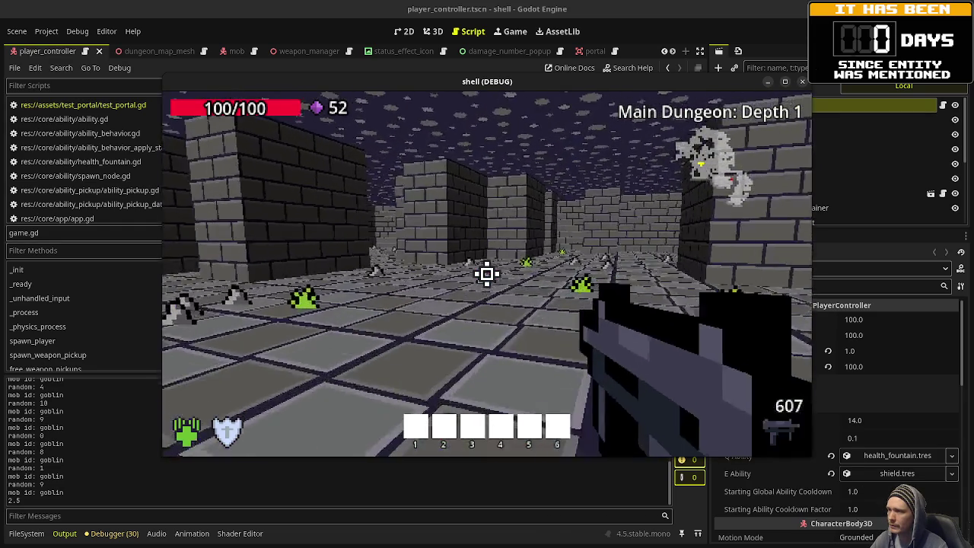
{"action": "key", "text": "w"}
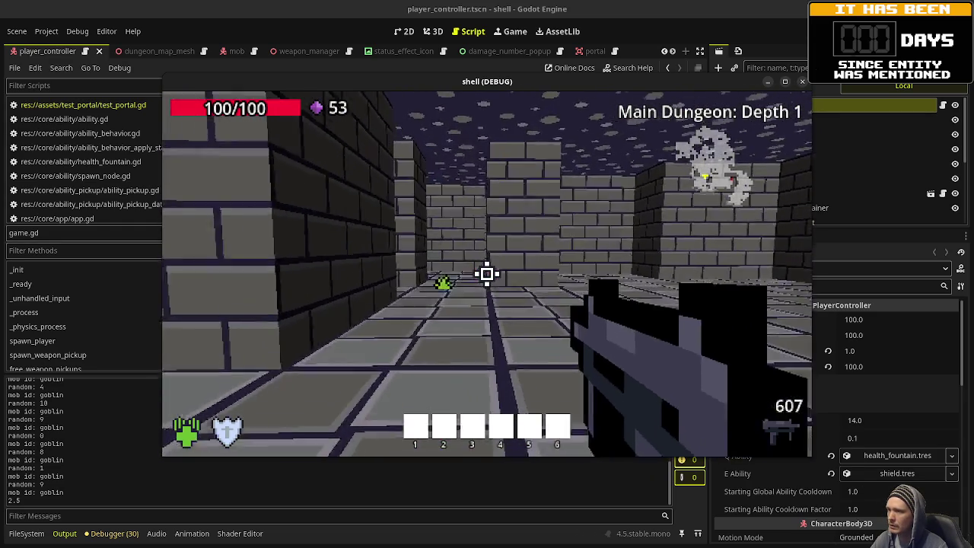
{"action": "key", "text": "w"}
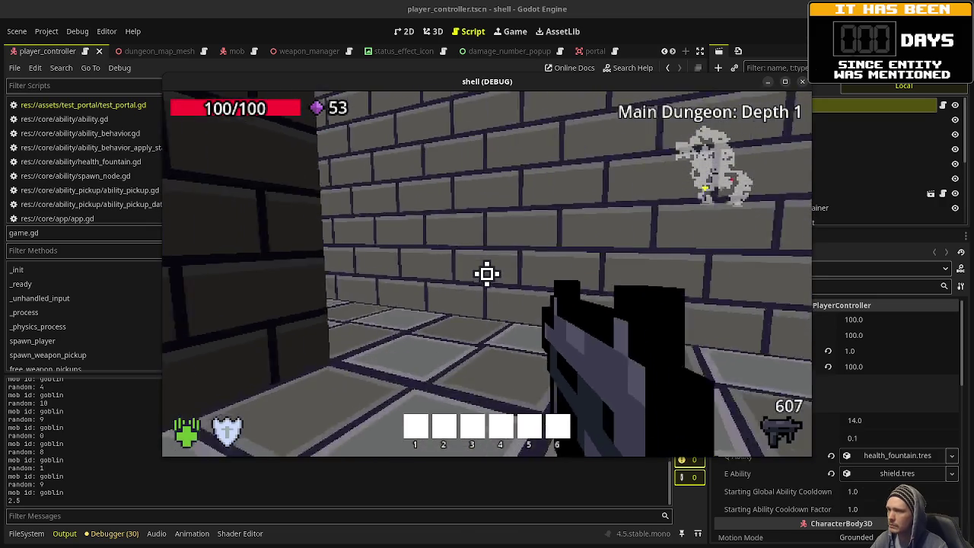
{"action": "key", "text": "w"}
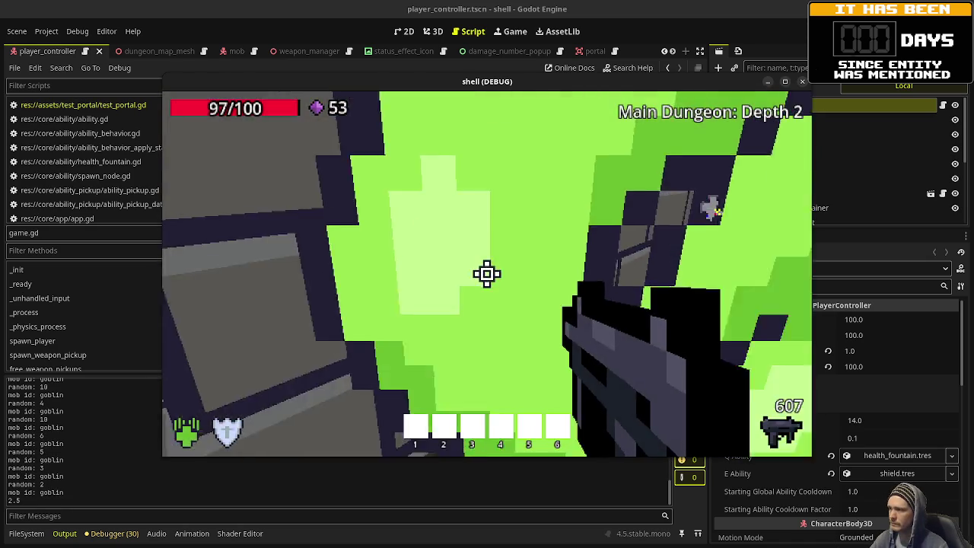
Shoot the enemies near the Depth 2 health fountain, reloading with R, and grab health and gems.
{"action": "left_click", "coordinate": [487, 274]}
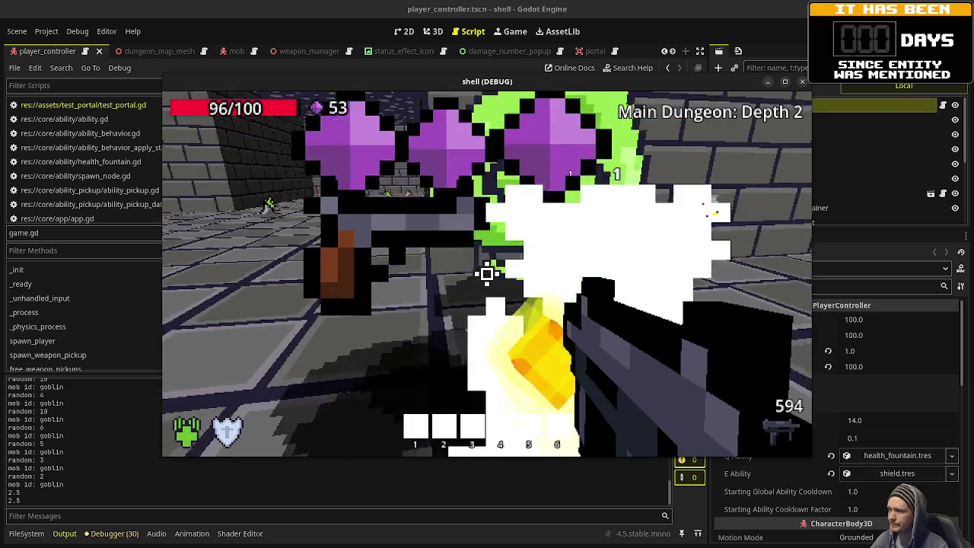
{"action": "left_click", "coordinate": [487, 274]}
{"action": "left_click", "coordinate": [487, 273]}
{"action": "left_click", "coordinate": [487, 274]}
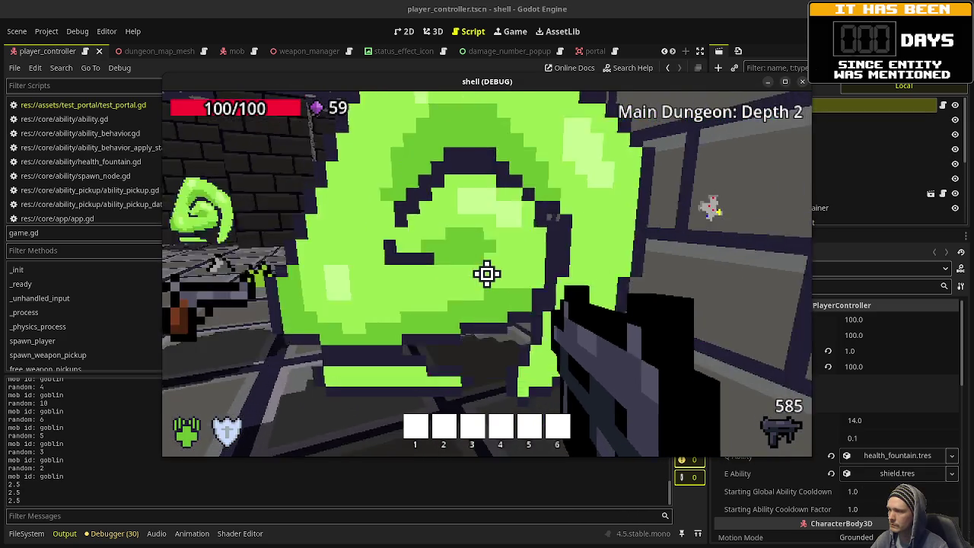
{"action": "key", "text": "r"}
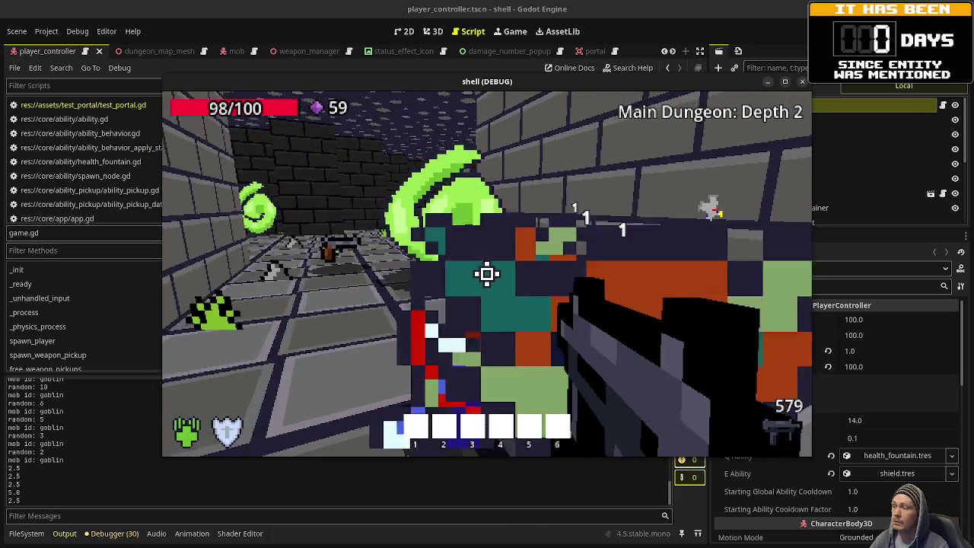
{"action": "left_click", "coordinate": [487, 274]}
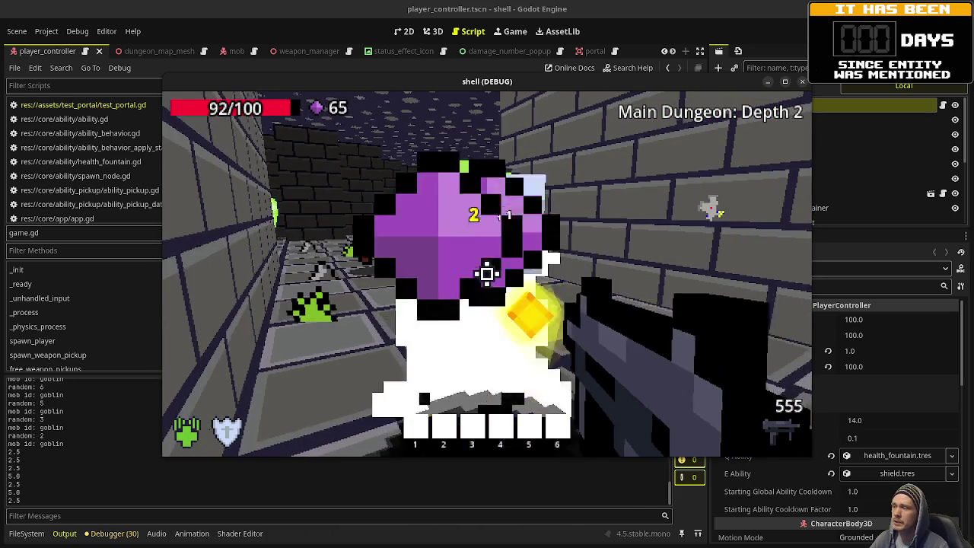
{"action": "left_click", "coordinate": [487, 274]}
{"action": "left_click", "coordinate": [487, 273]}
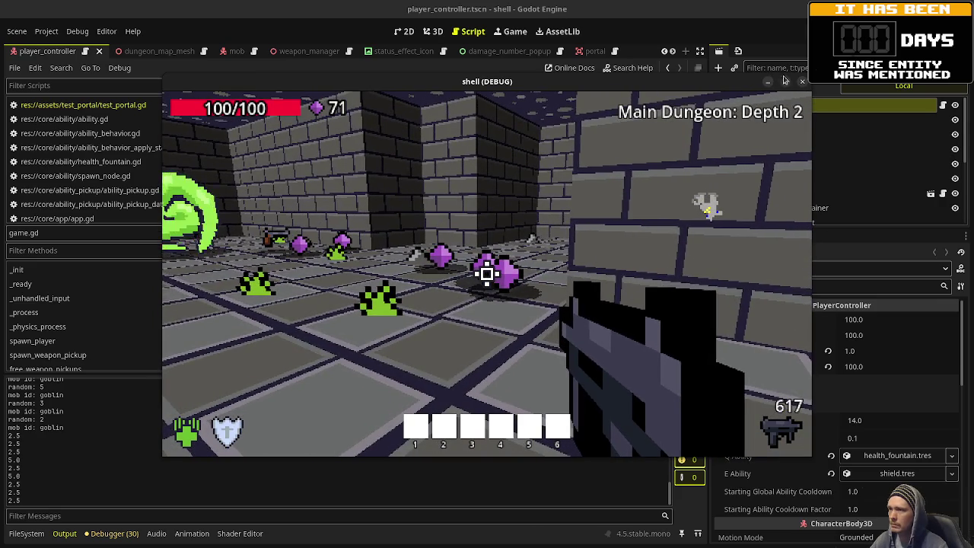
Maximize the game window, collect gems down the corridor and kill the enemy ahead.
{"action": "left_click", "coordinate": [785, 82]}
{"action": "left_click", "coordinate": [487, 283]}
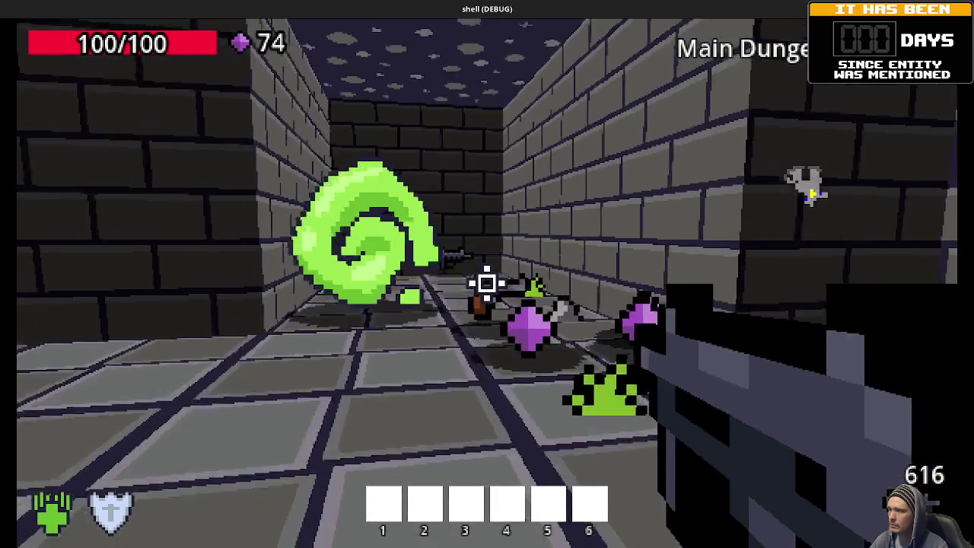
{"action": "key", "text": "w"}
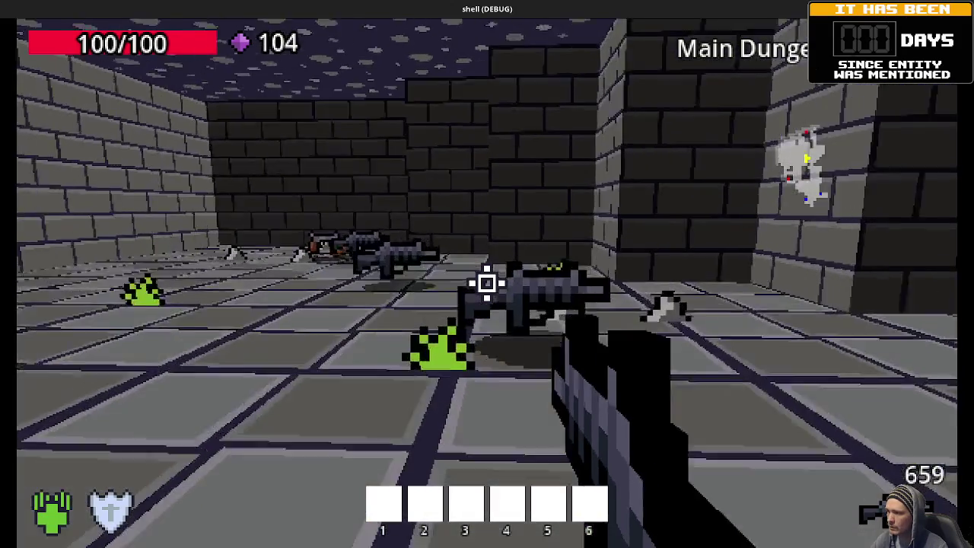
{"action": "key", "text": "w"}
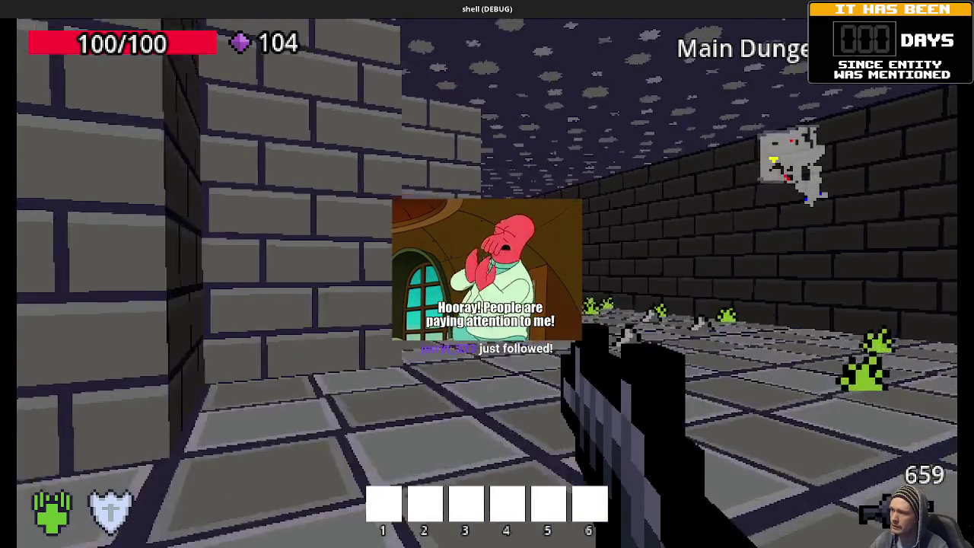
{"action": "key", "text": "w"}
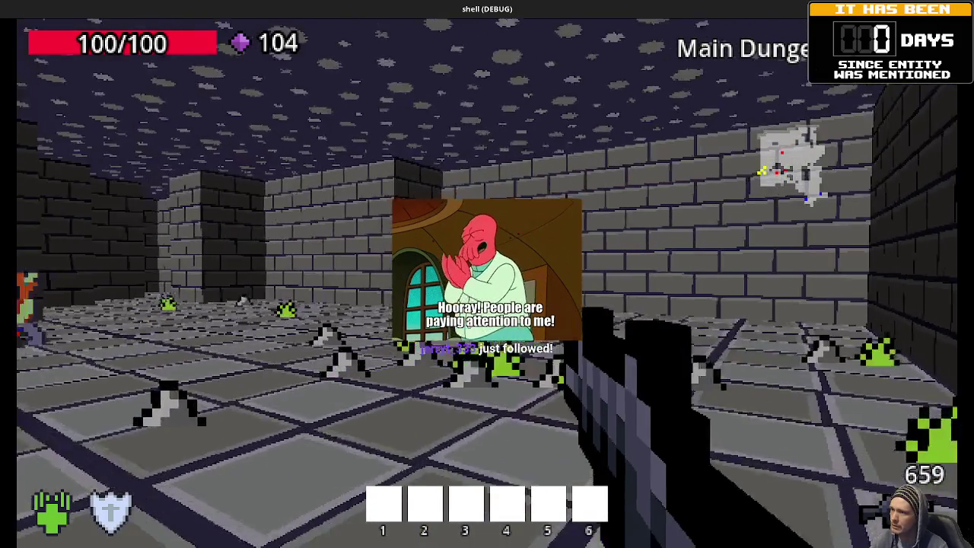
{"action": "key", "text": "w"}
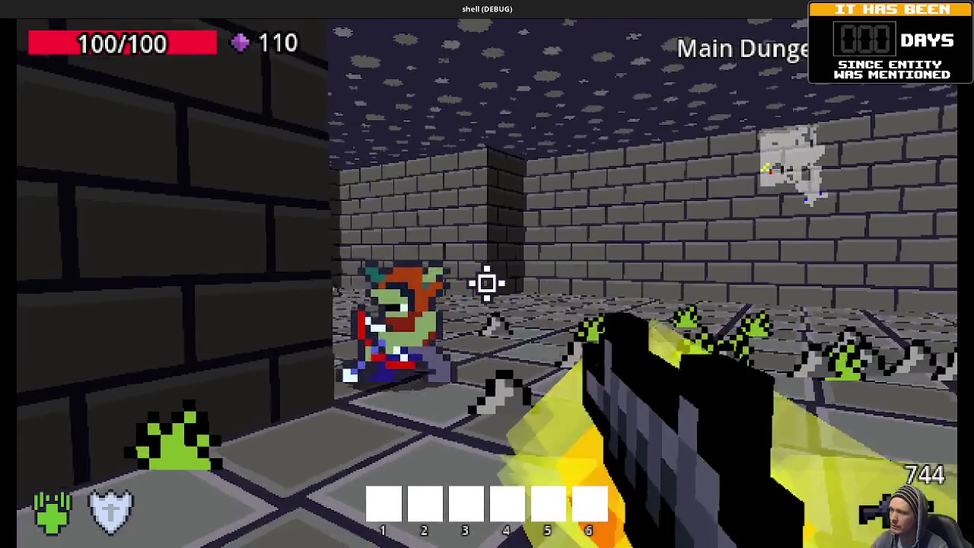
{"action": "left_click", "coordinate": [487, 283]}
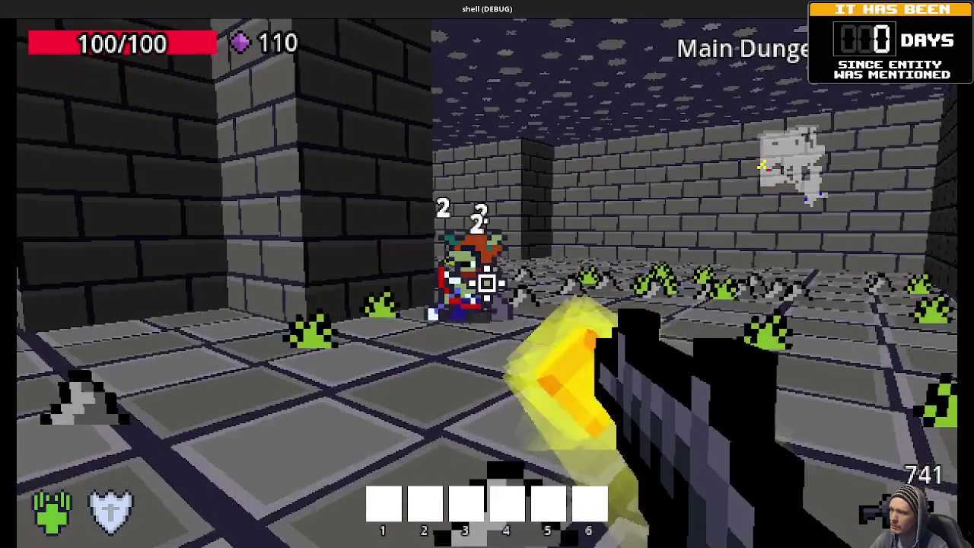
{"action": "left_click", "coordinate": [487, 283]}
{"action": "key", "text": "w"}
{"action": "key", "text": "w"}
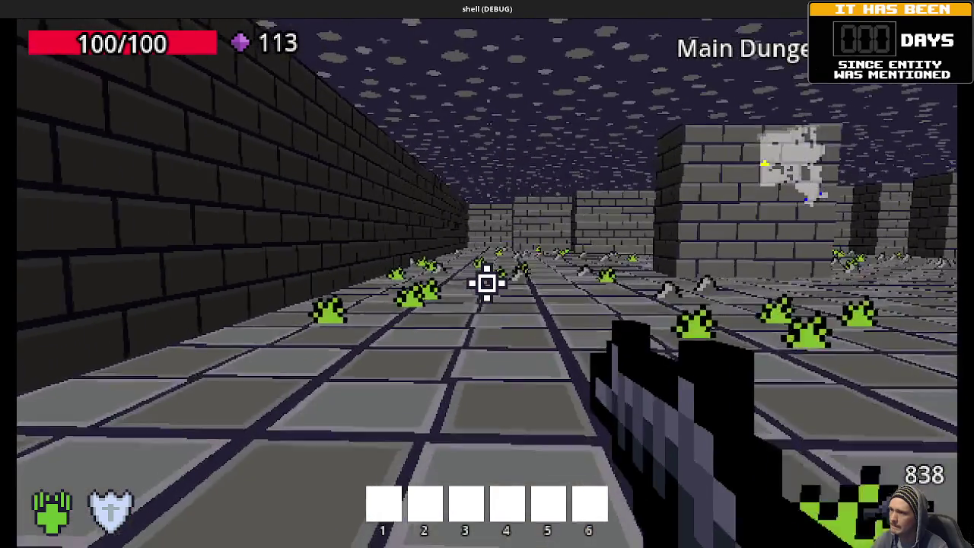
Activate the shield ability with E, explore while it runs, then restore the window size.
{"action": "key", "text": "e"}
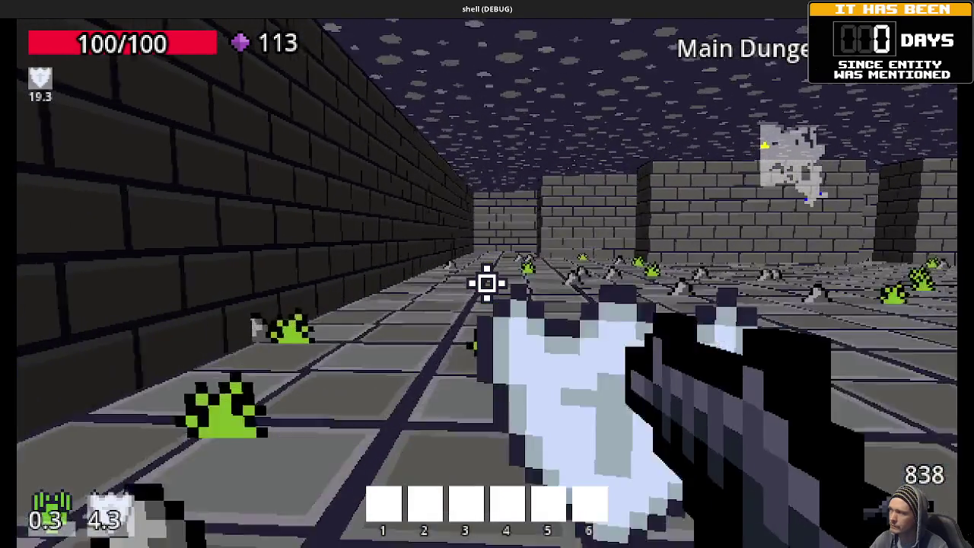
{"action": "key", "text": "w"}
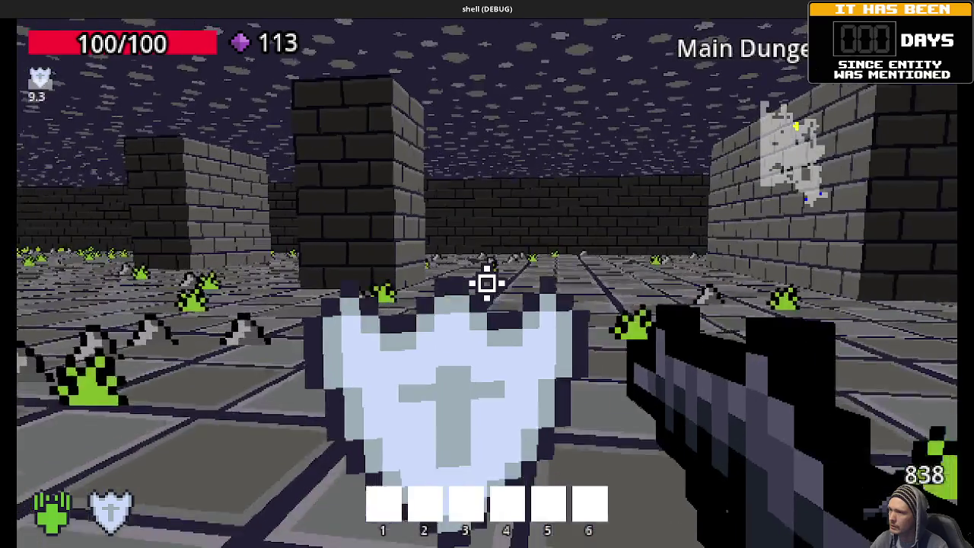
{"action": "key", "text": "w"}
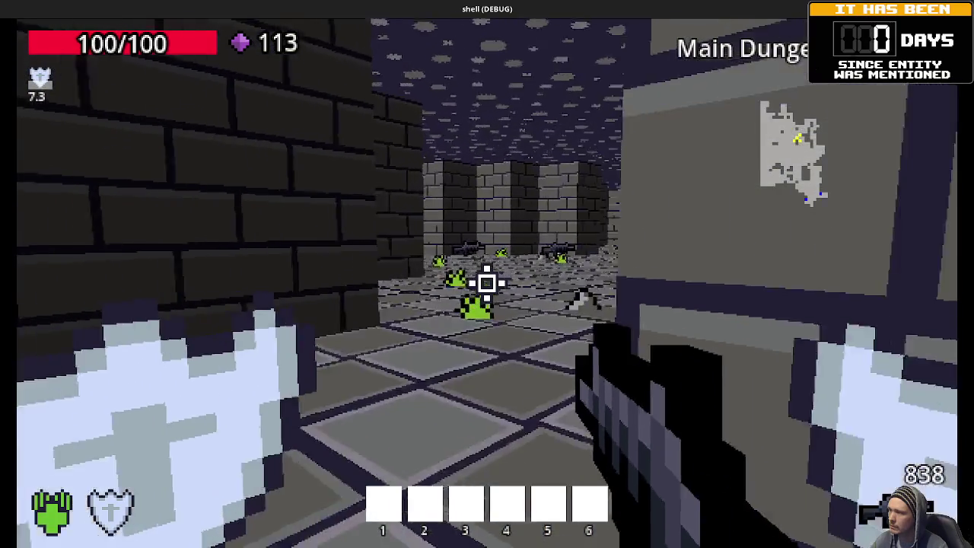
{"action": "key", "text": "w"}
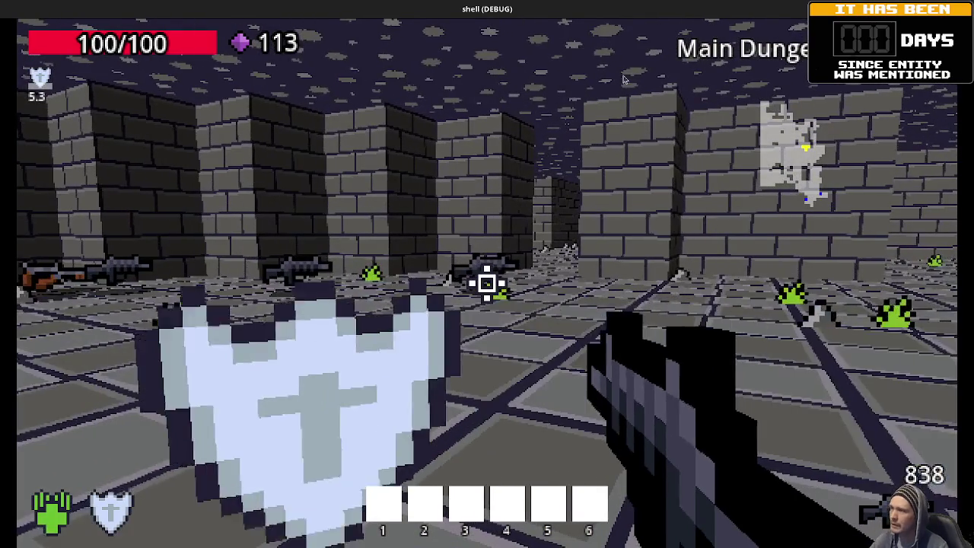
{"action": "double_click", "coordinate": [639, 10]}
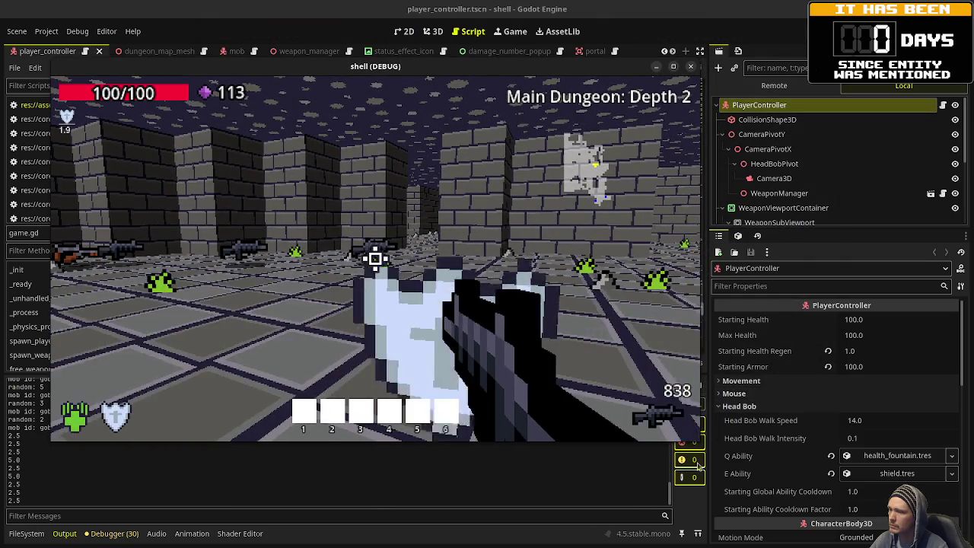
Stop the game, set Q Ability to res://data/abilities/adrenaline.tres, and relaunch with F5.
{"action": "left_click", "coordinate": [103, 543]}
{"action": "left_click", "coordinate": [26, 534]}
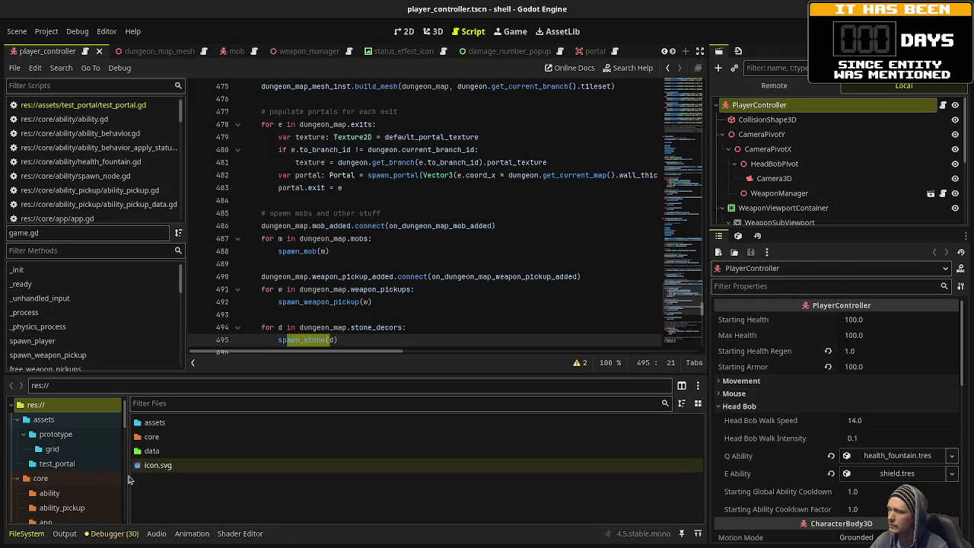
{"action": "scroll", "coordinate": [123, 455], "scroll_direction": "down", "scroll_amount": 4}
{"action": "scroll", "coordinate": [123, 455], "scroll_direction": "down", "scroll_amount": 5}
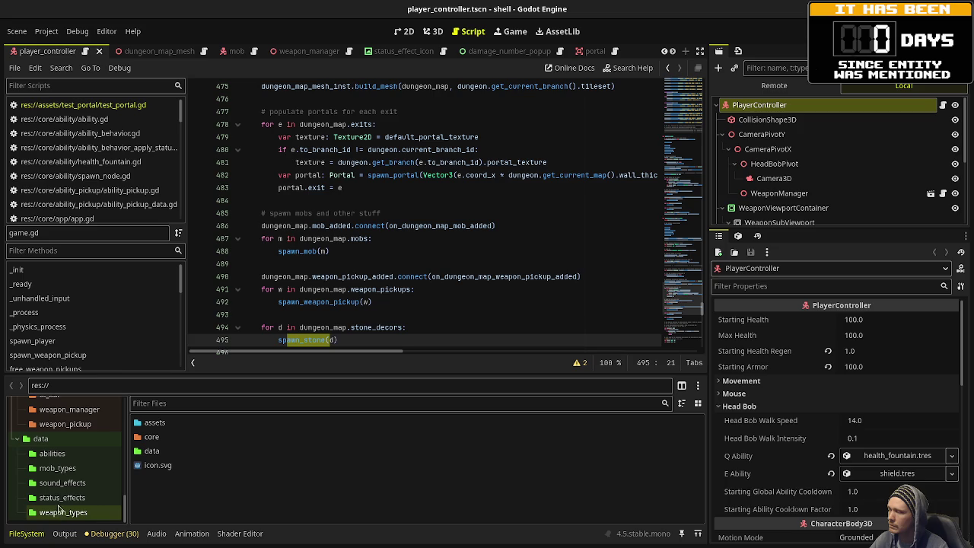
{"action": "left_click", "coordinate": [67, 455]}
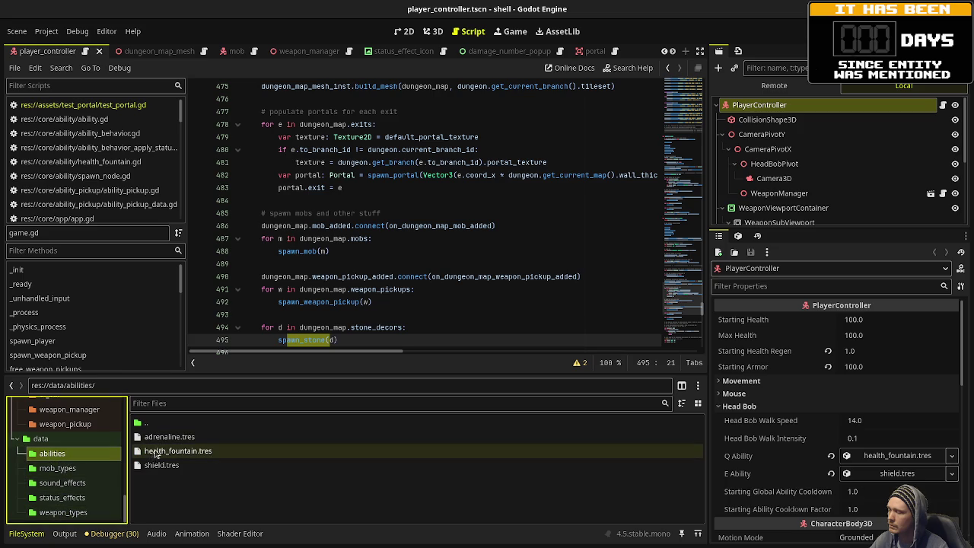
{"action": "mouse_move", "coordinate": [163, 437]}
{"action": "left_mouse_down"}
{"action": "mouse_move", "coordinate": [829, 397]}
{"action": "mouse_move", "coordinate": [885, 462]}
{"action": "mouse_move", "coordinate": [882, 475]}
{"action": "mouse_move", "coordinate": [885, 455]}
{"action": "left_mouse_up"}
{"action": "key", "text": "F5"}
{"action": "key", "text": "w"}
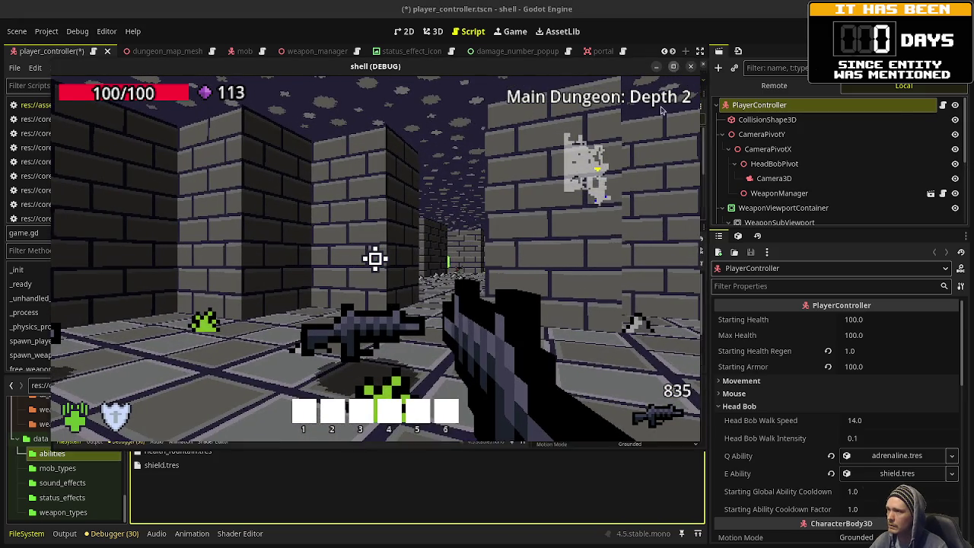
Fire once more, then stop the game on the apply_status_effect error and relaunch it with F5.
{"action": "left_click", "coordinate": [673, 67]}
{"action": "left_click", "coordinate": [487, 283]}
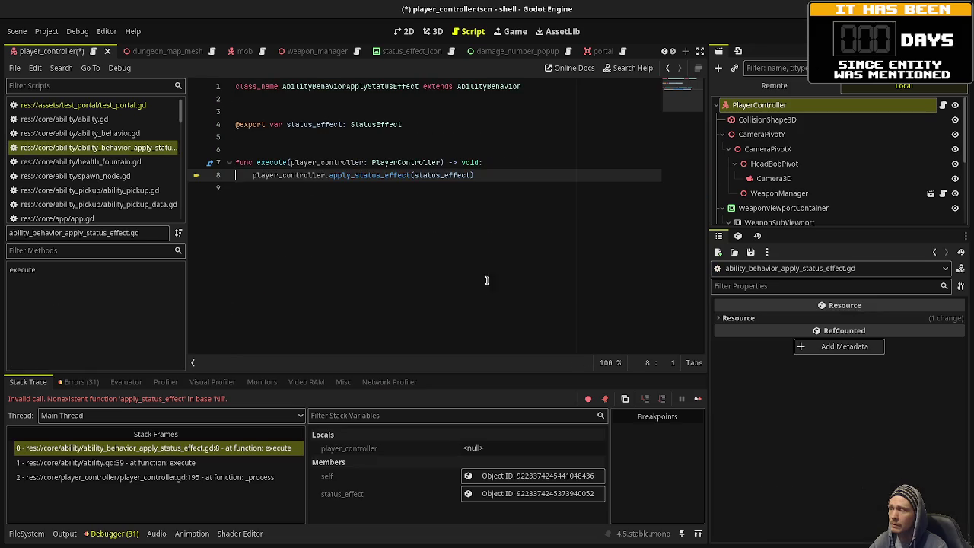
{"action": "mouse_move", "coordinate": [339, 178]}
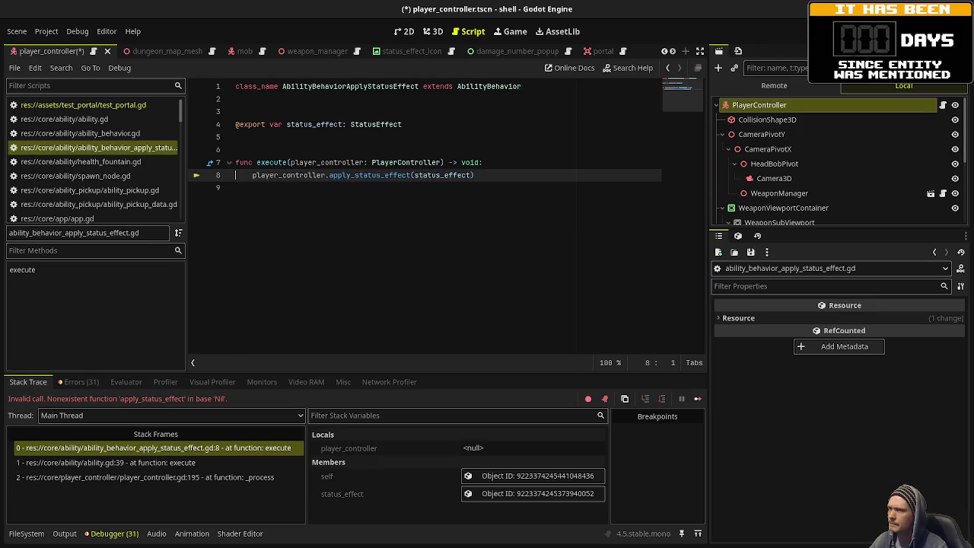
{"action": "left_click", "coordinate": [798, 36]}
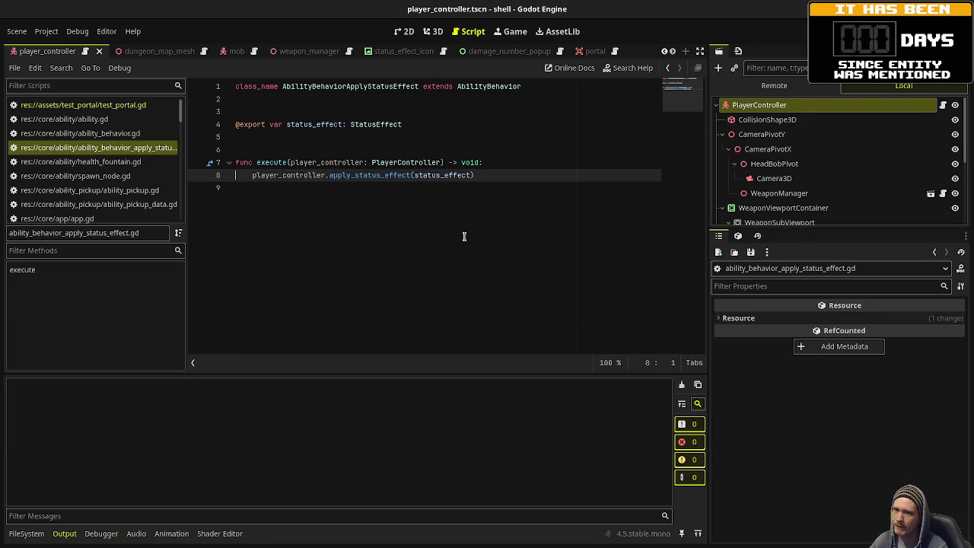
{"action": "key", "text": "F5"}
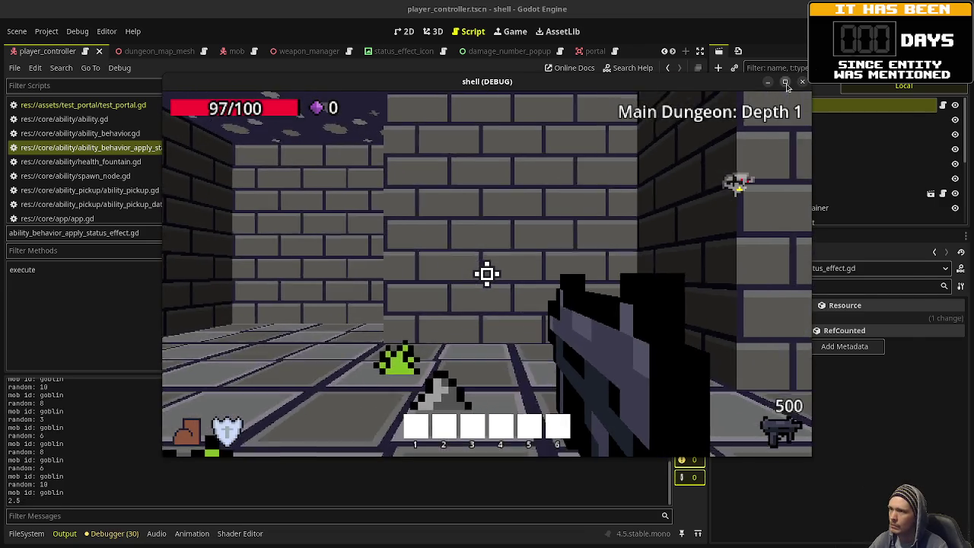
In full screen, kill the first goblin and advance down the corridor into the larger room.
{"action": "key", "text": "F11"}
{"action": "left_click", "coordinate": [487, 283]}
{"action": "left_click", "coordinate": [487, 283]}
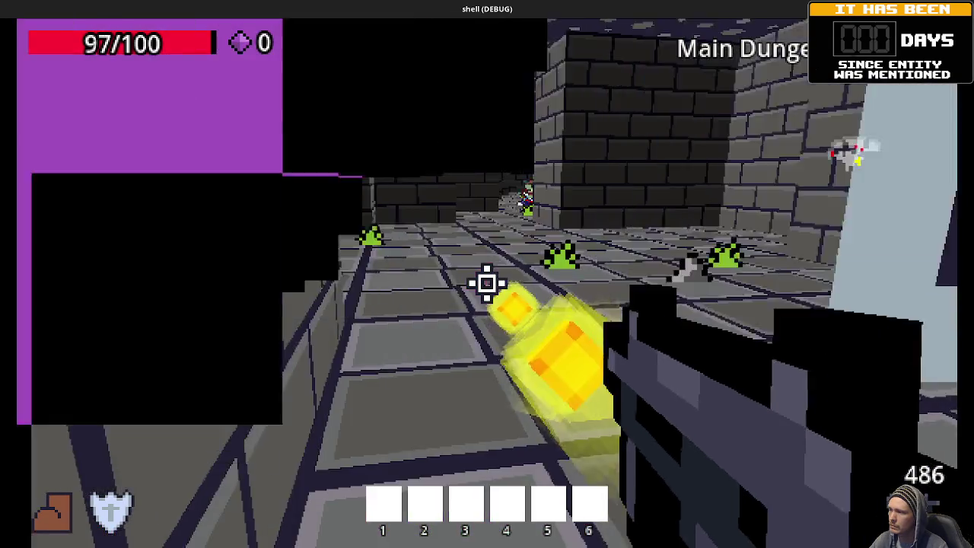
{"action": "key", "text": "w"}
{"action": "left_click", "coordinate": [487, 283]}
{"action": "key", "text": "w"}
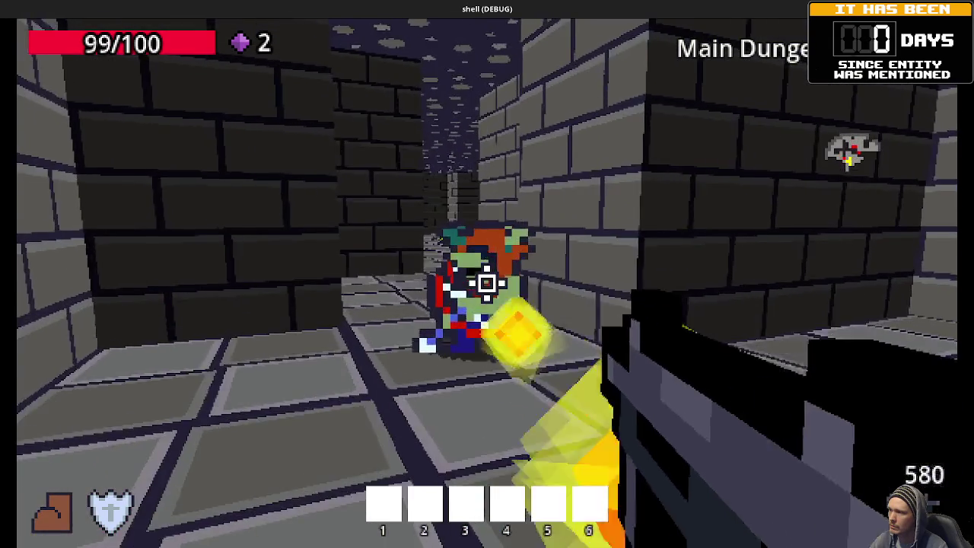
{"action": "left_click", "coordinate": [487, 283]}
{"action": "key", "text": "w"}
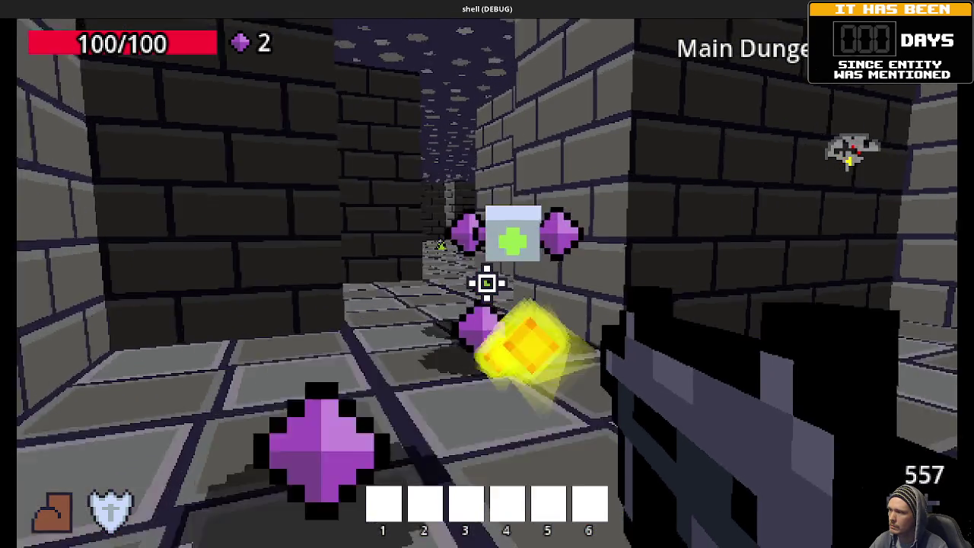
{"action": "key", "text": "w"}
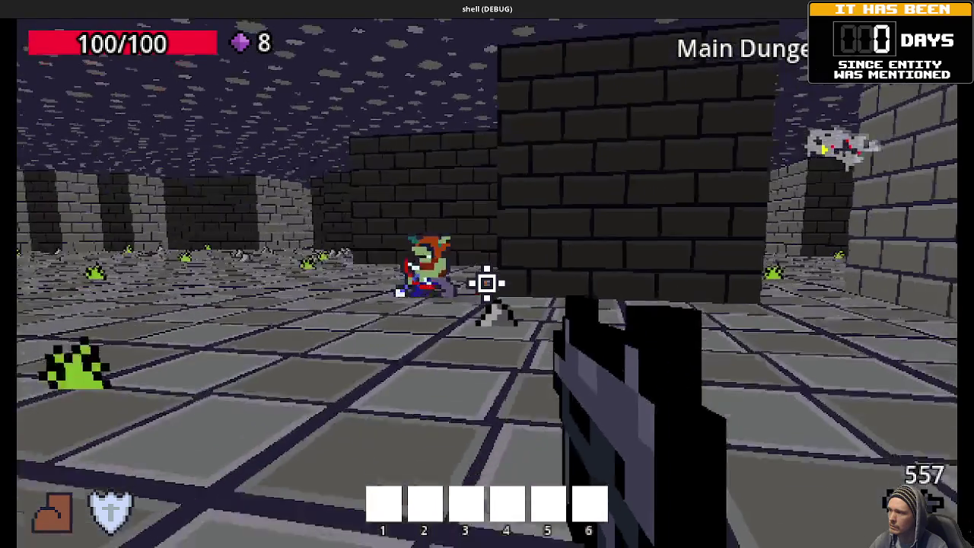
Shoot the goblin to the left, collect its gems, and push past the green slime picking up ammo.
{"action": "left_click", "coordinate": [487, 283]}
{"action": "key", "text": "w"}
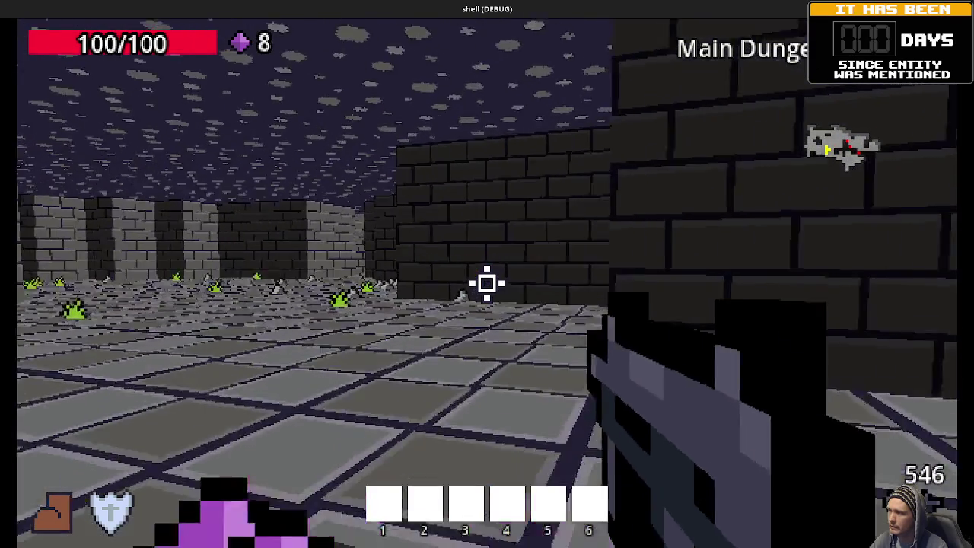
{"action": "key", "text": "w"}
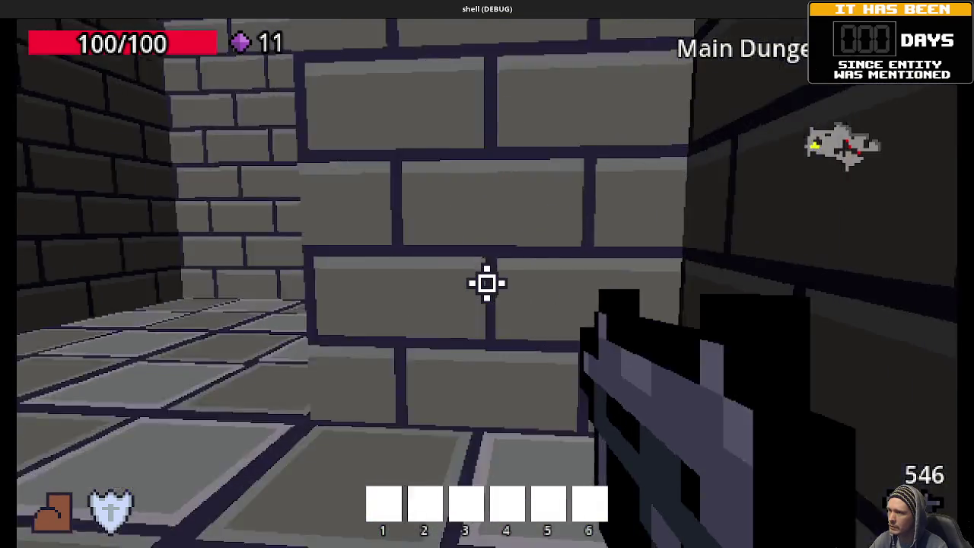
{"action": "key", "text": "w"}
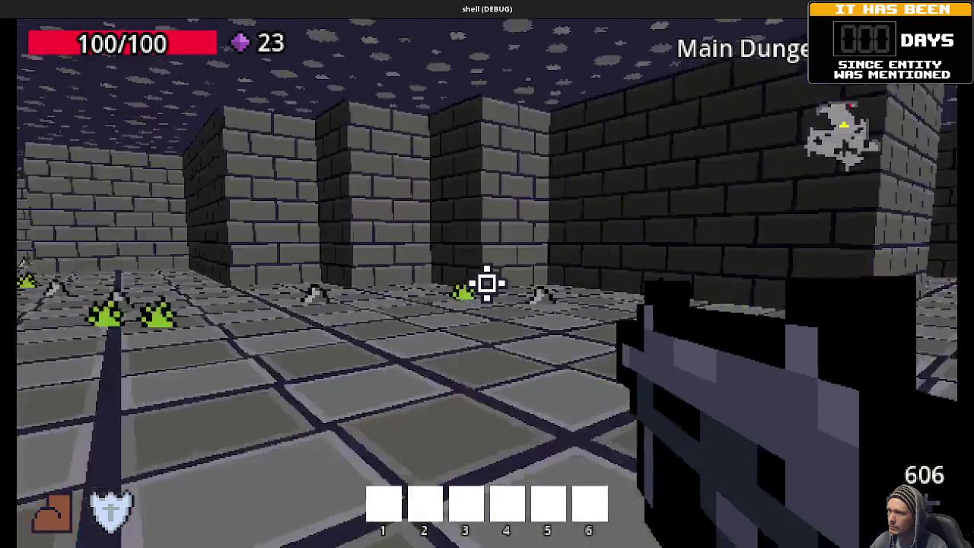
{"action": "key", "text": "w"}
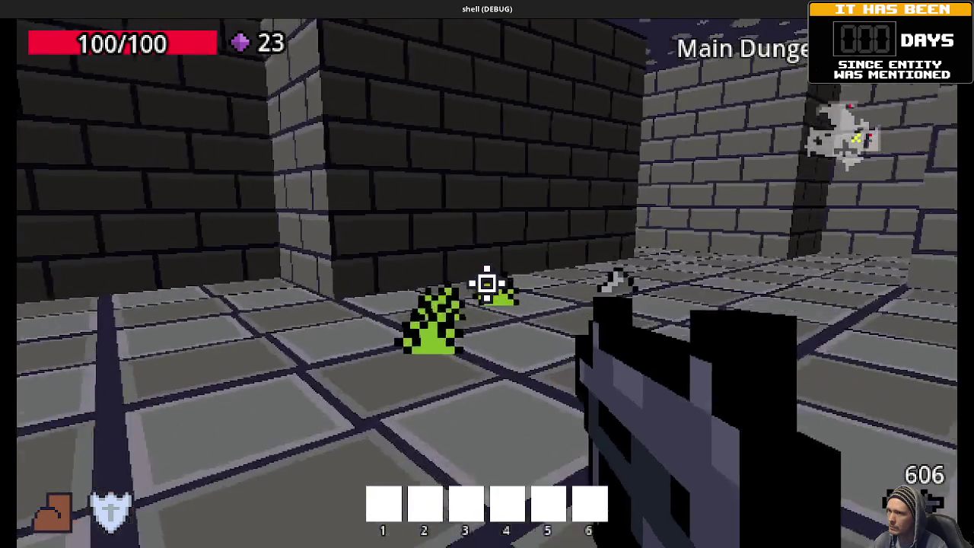
{"action": "key", "text": "w"}
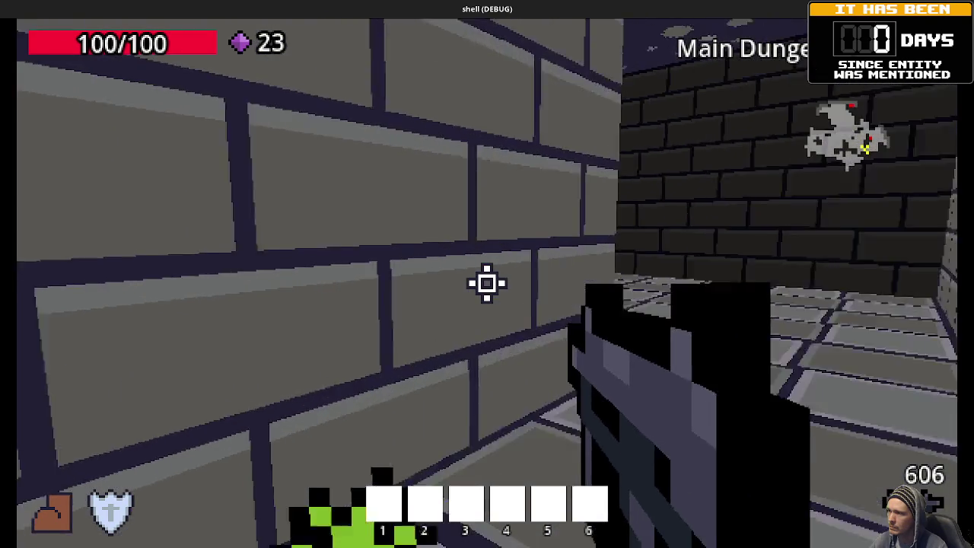
{"action": "left_click", "coordinate": [487, 283]}
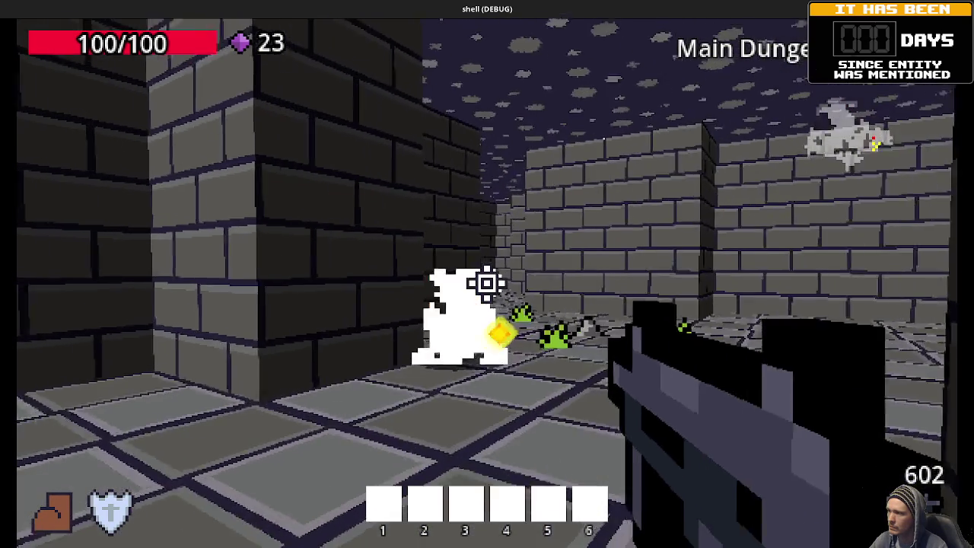
{"action": "key", "text": "w"}
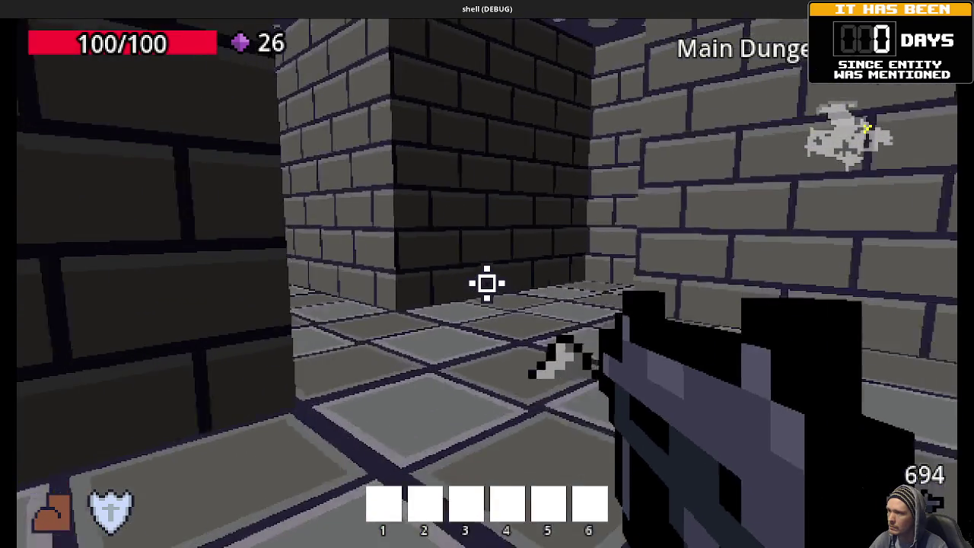
{"action": "key", "text": "w"}
{"action": "key", "text": "w"}
{"action": "key", "text": "w"}
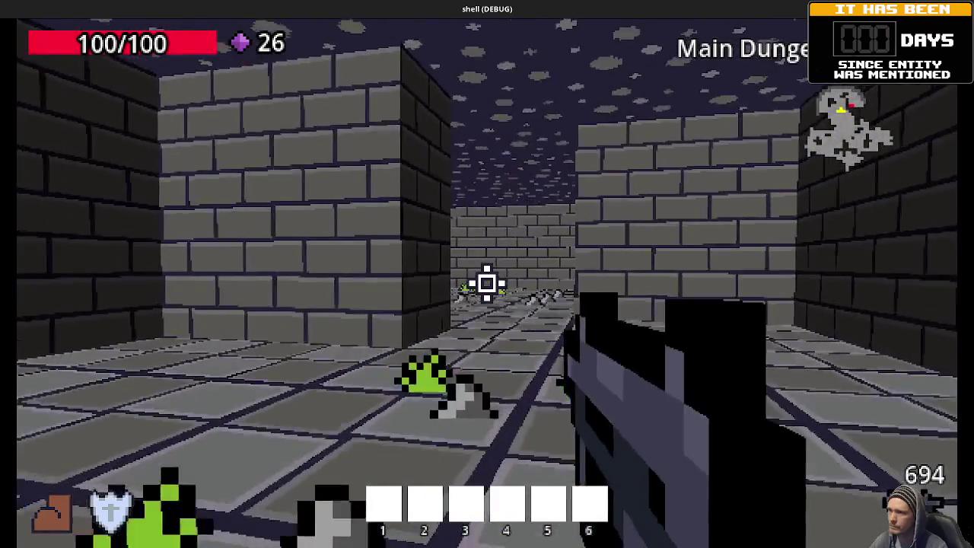
{"action": "key", "text": "w"}
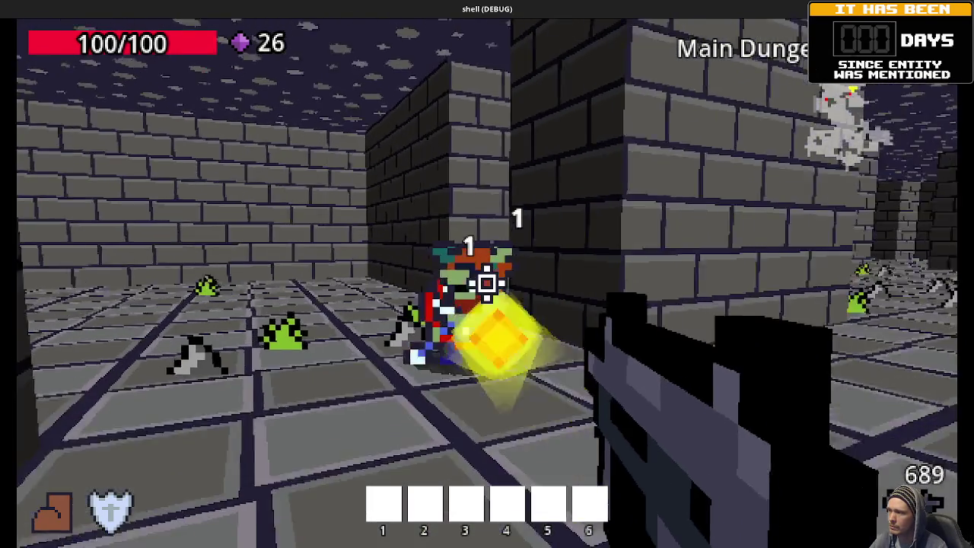
Kill the corridor goblin and the goblin in the next room, collecting their gems.
{"action": "left_click", "coordinate": [487, 283]}
{"action": "left_click", "coordinate": [487, 283]}
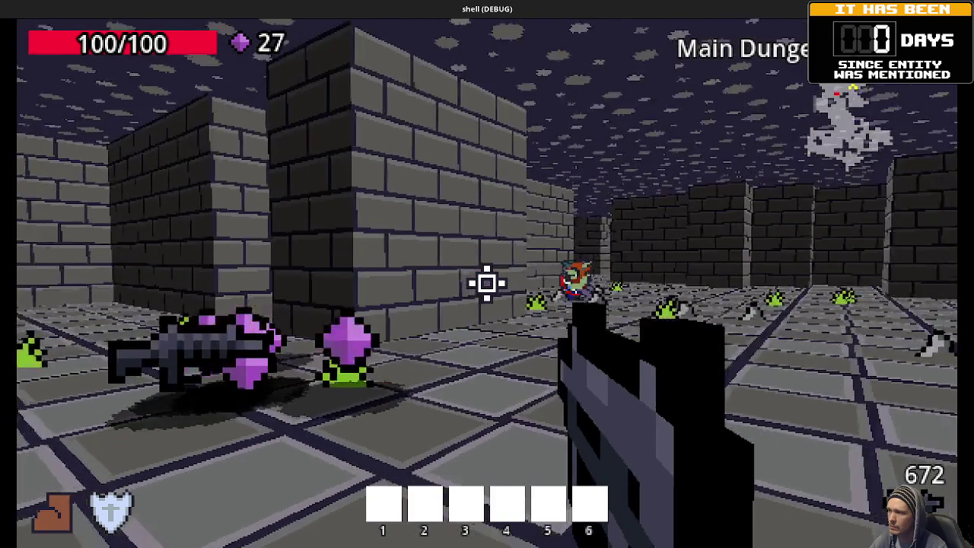
{"action": "left_click", "coordinate": [487, 283]}
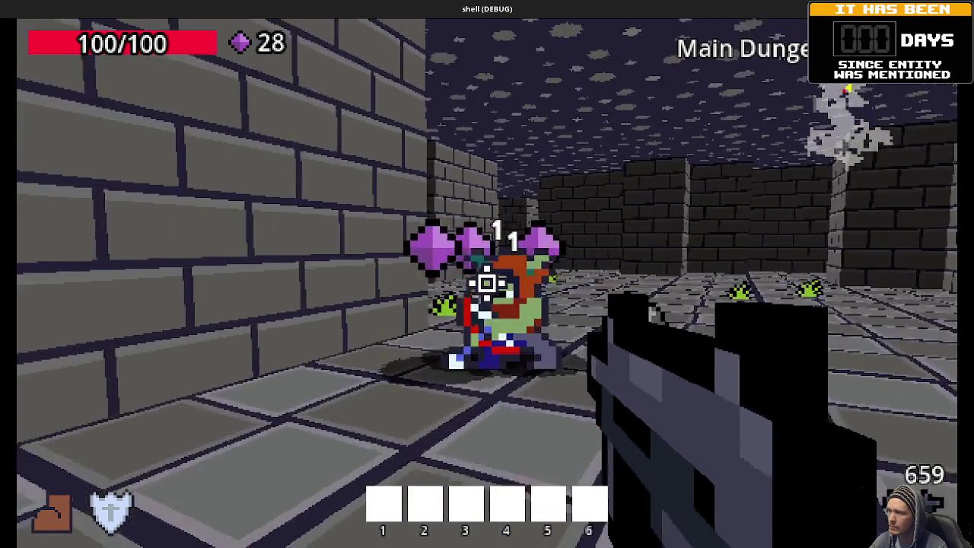
{"action": "left_click", "coordinate": [487, 283]}
{"action": "left_click", "coordinate": [487, 283]}
{"action": "key", "text": "w"}
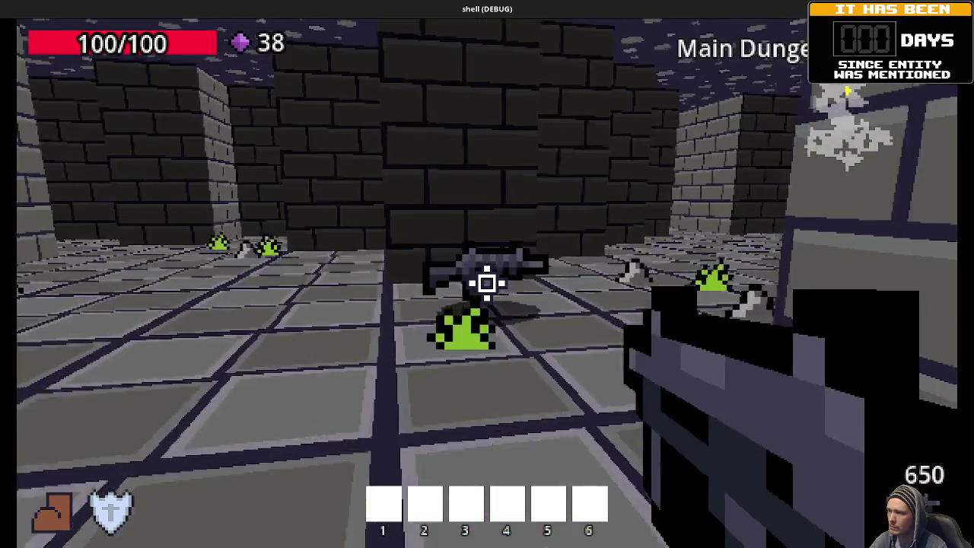
{"action": "key", "text": "w"}
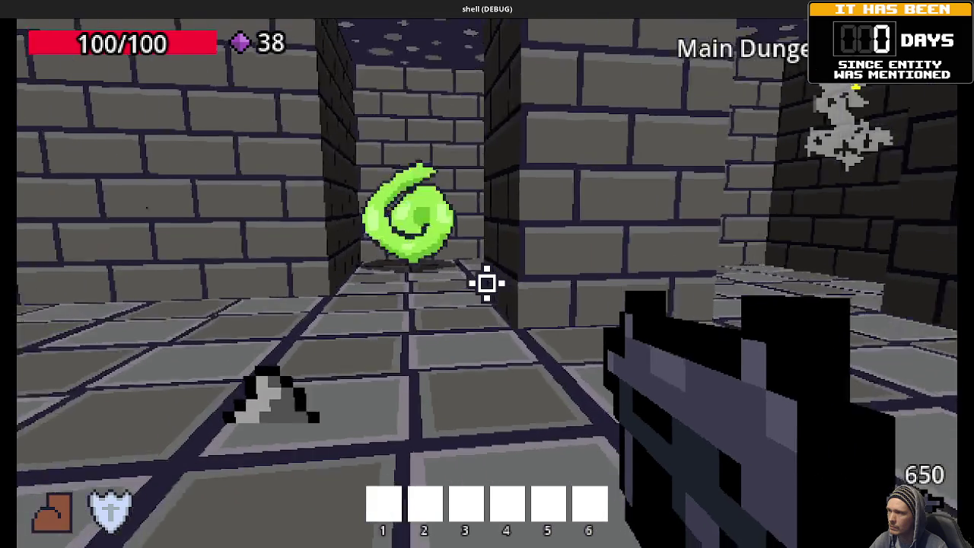
{"action": "key", "text": "w"}
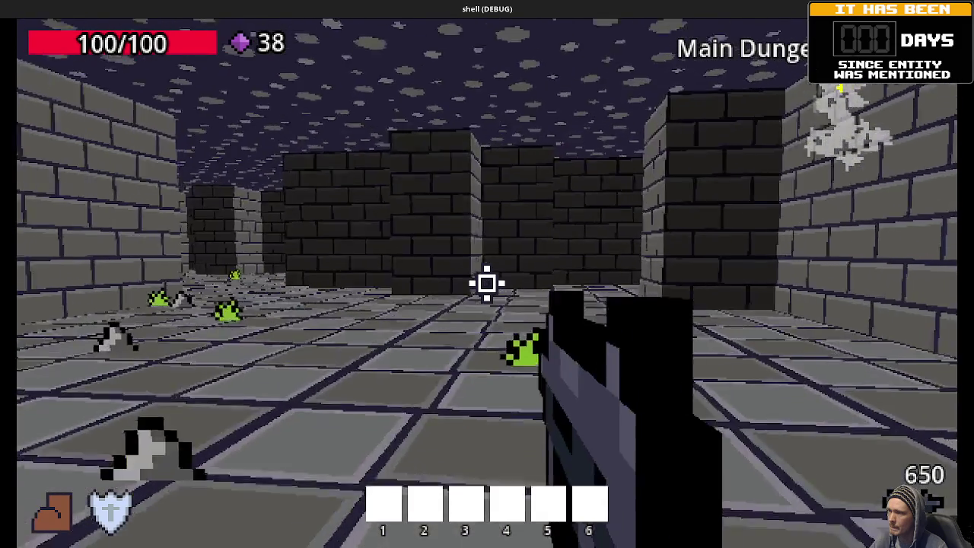
{"action": "key", "text": "w"}
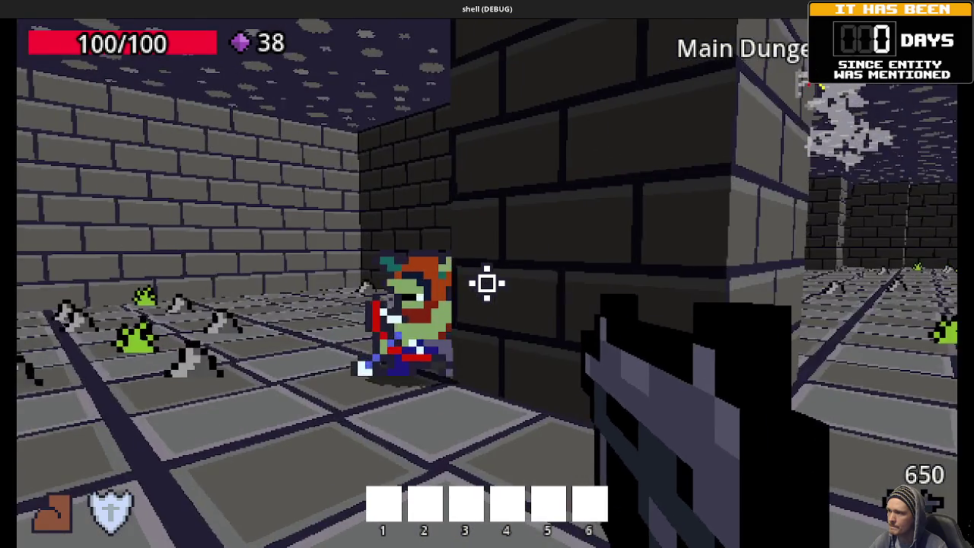
{"action": "left_click", "coordinate": [487, 283]}
{"action": "left_click", "coordinate": [487, 284]}
{"action": "left_click", "coordinate": [487, 283]}
{"action": "key", "text": "w"}
Shoot down the goblins in the side corridor and collect their dropped gems.
{"action": "key", "text": "w"}
{"action": "left_click", "coordinate": [487, 283]}
{"action": "left_click", "coordinate": [487, 283]}
{"action": "left_click", "coordinate": [487, 283]}
{"action": "left_click", "coordinate": [487, 283]}
{"action": "key", "text": "w"}
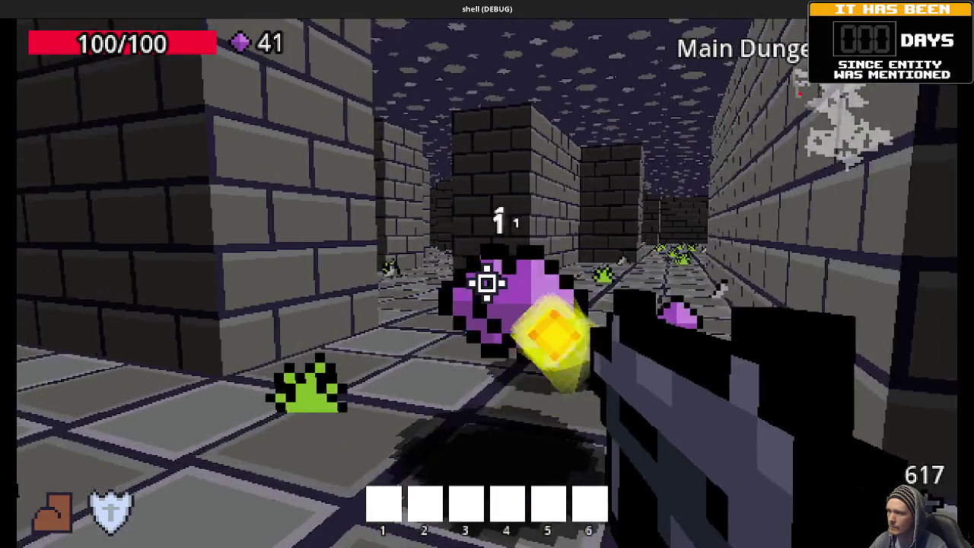
{"action": "key", "text": "w"}
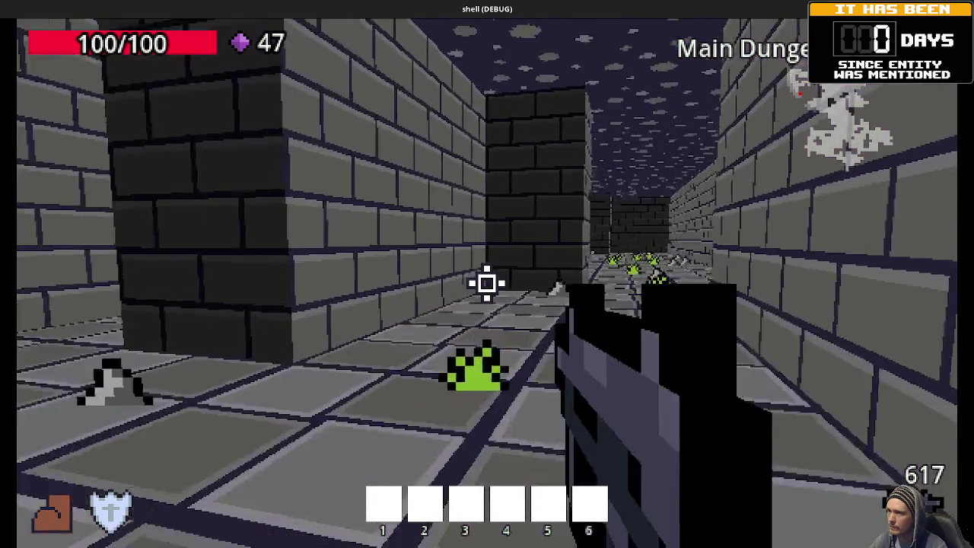
Kill the goblin in the new room, gather its scattered gems, and keep exploring toward 76 gems.
{"action": "key", "text": "w"}
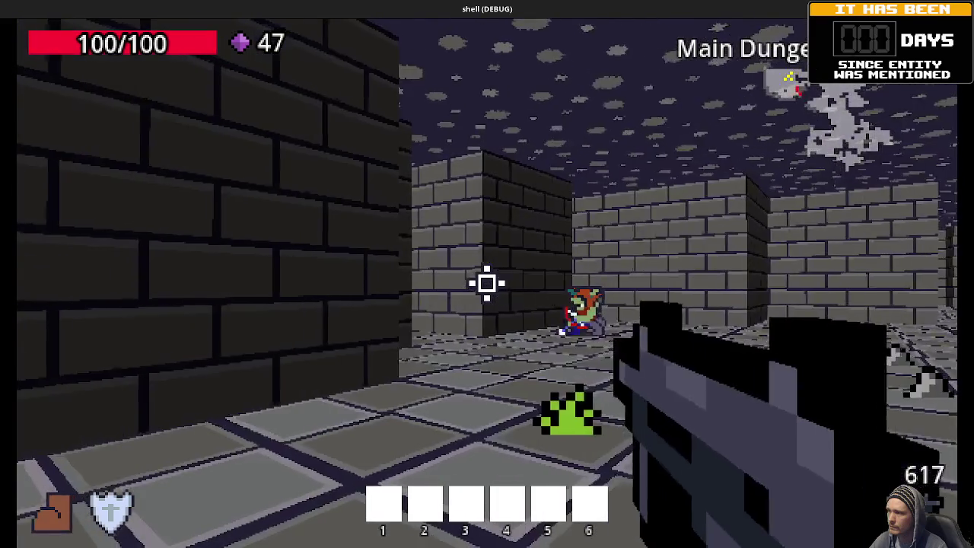
{"action": "left_click", "coordinate": [487, 283]}
{"action": "left_click", "coordinate": [487, 284]}
{"action": "key", "text": "w"}
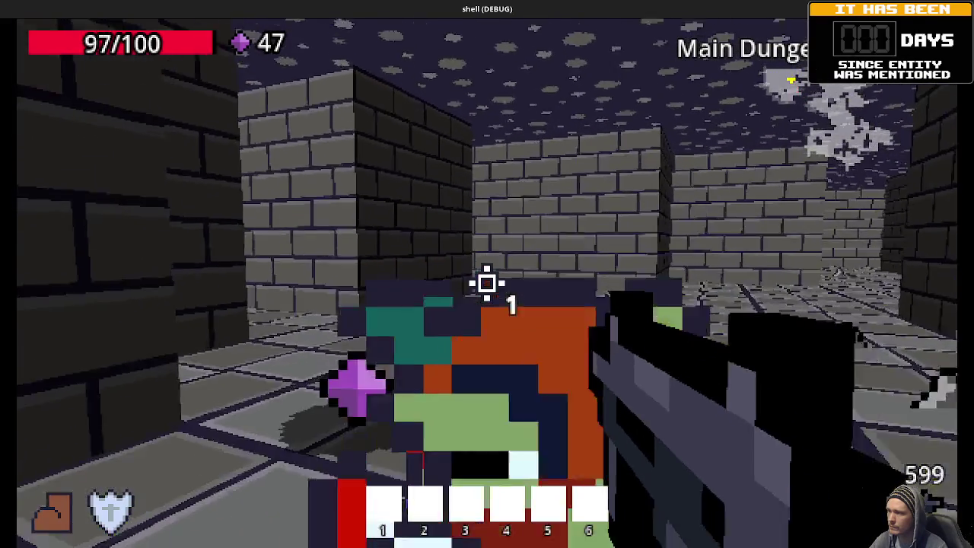
{"action": "left_click", "coordinate": [487, 283]}
{"action": "key", "text": "w"}
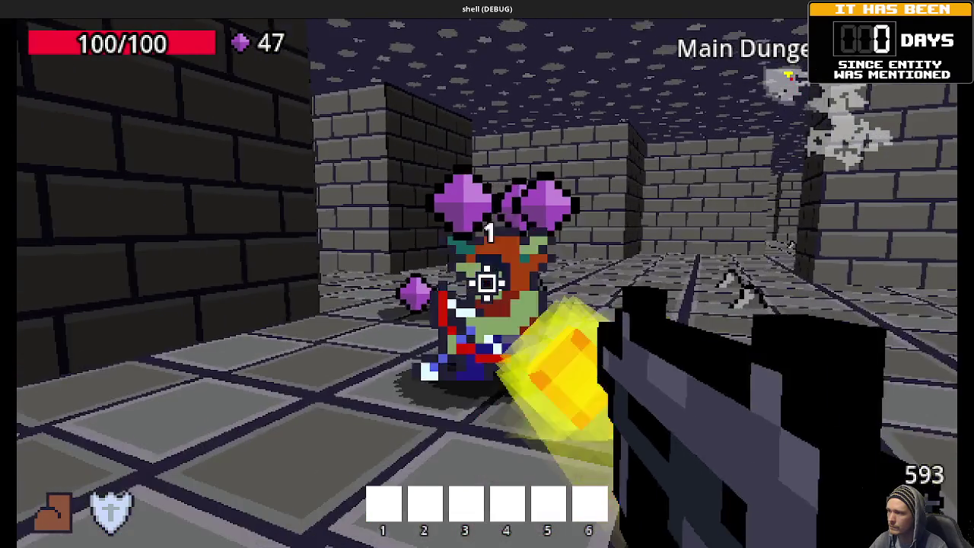
{"action": "key", "text": "w"}
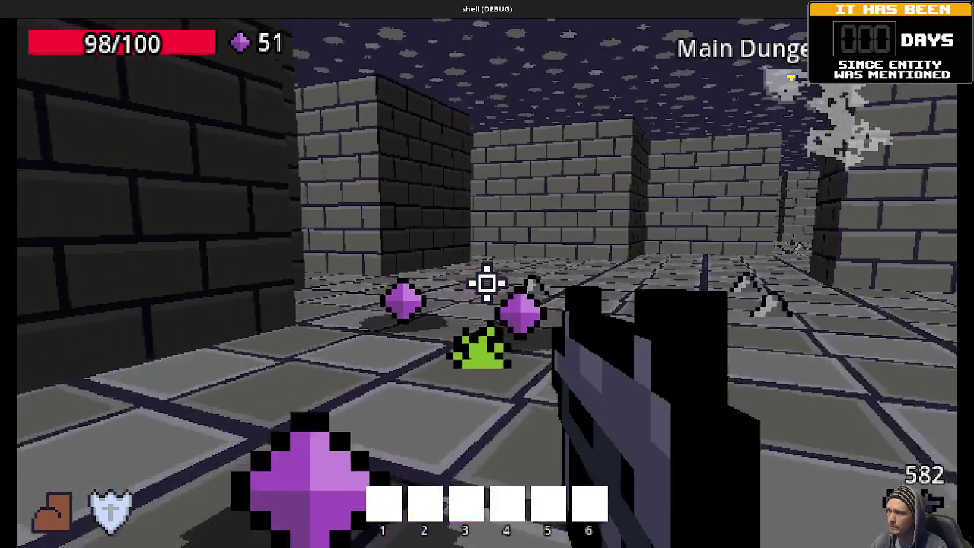
{"action": "key", "text": "w"}
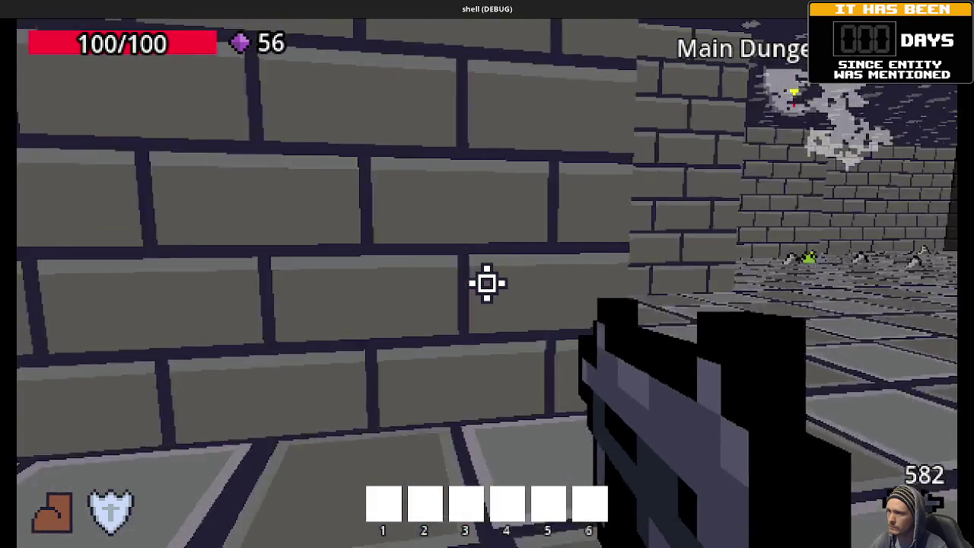
{"action": "key", "text": "w"}
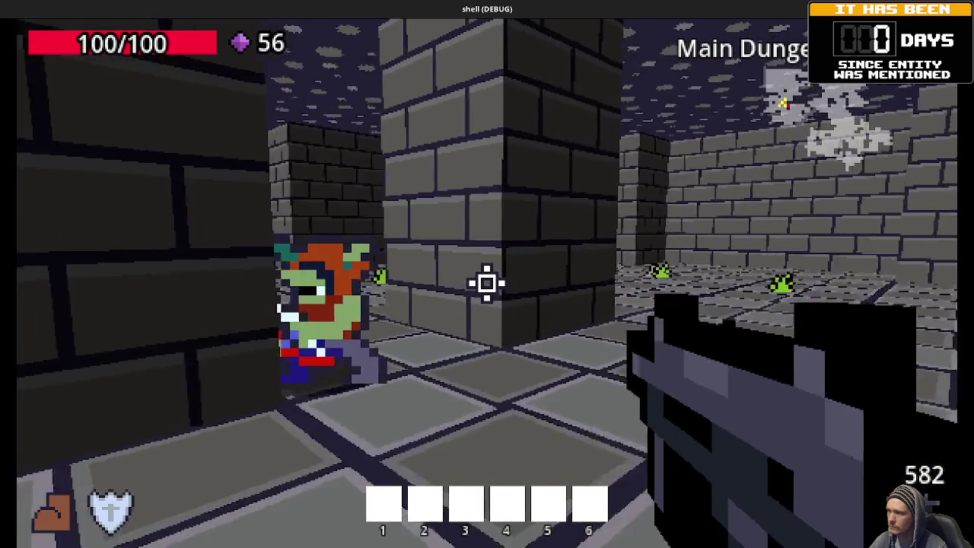
{"action": "left_click", "coordinate": [487, 283]}
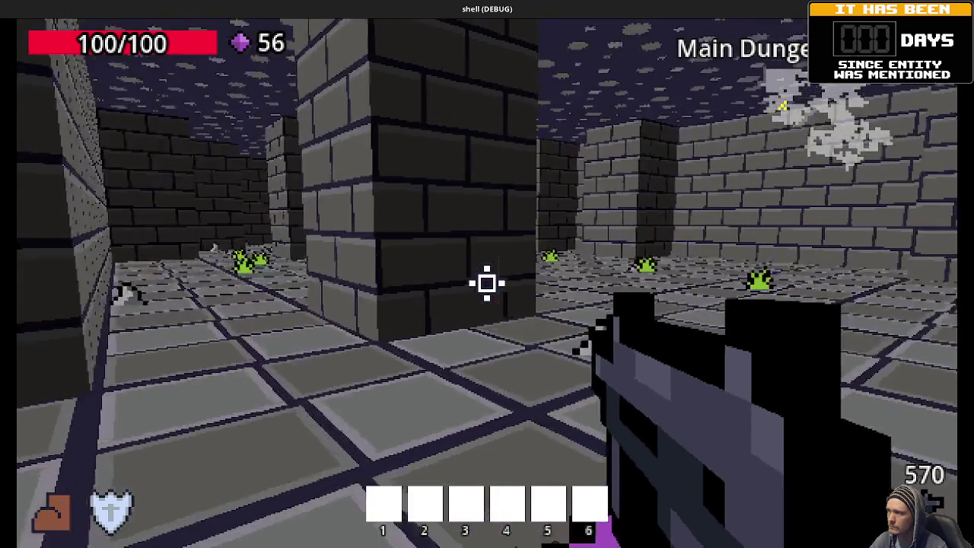
{"action": "key", "text": "w"}
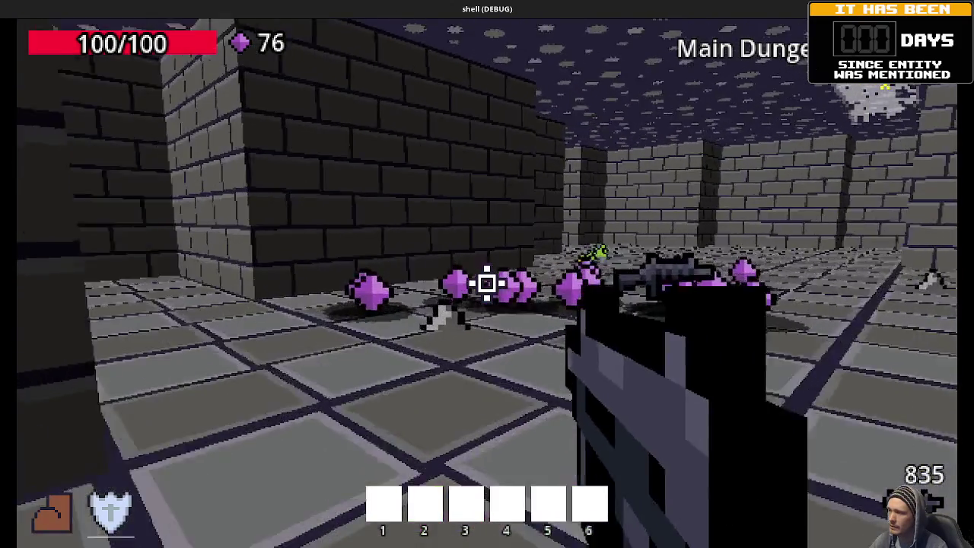
Roam past the slimes into the slime room, shooting enemies and picking up gems and ammo.
{"action": "key", "text": "w"}
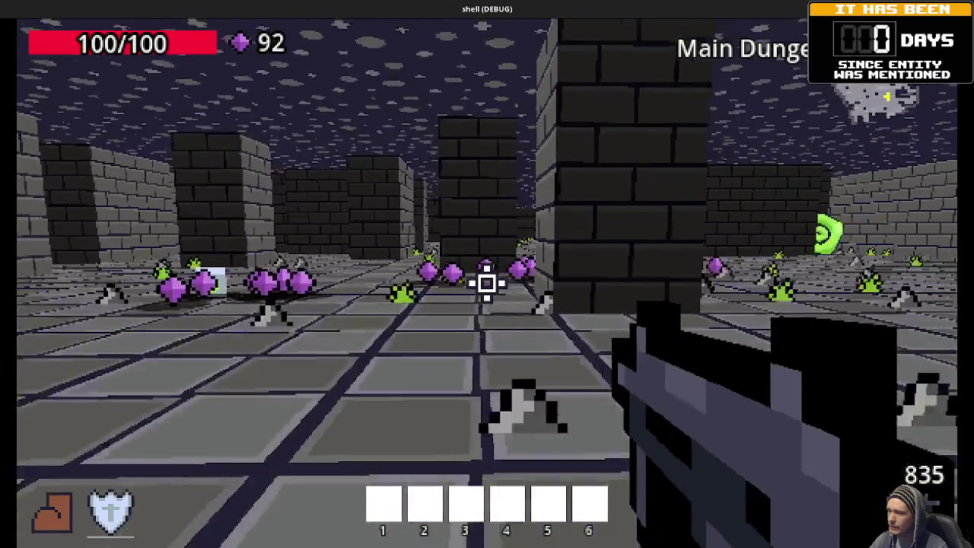
{"action": "key", "text": "w"}
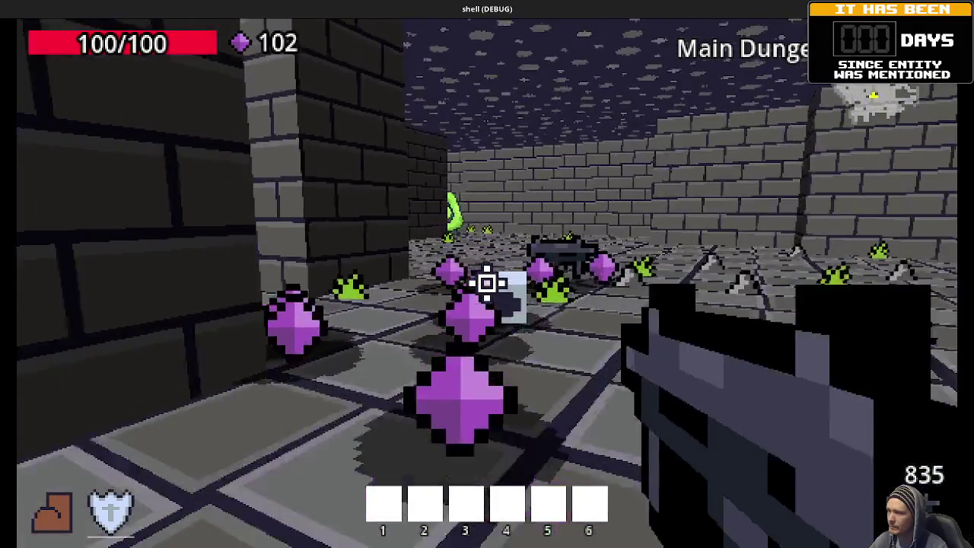
{"action": "key", "text": "w"}
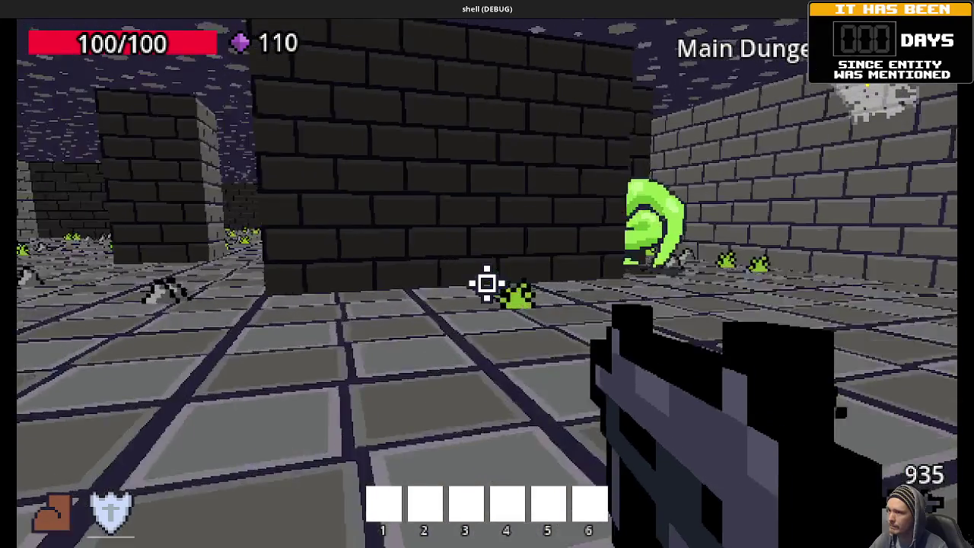
{"action": "key", "text": "w"}
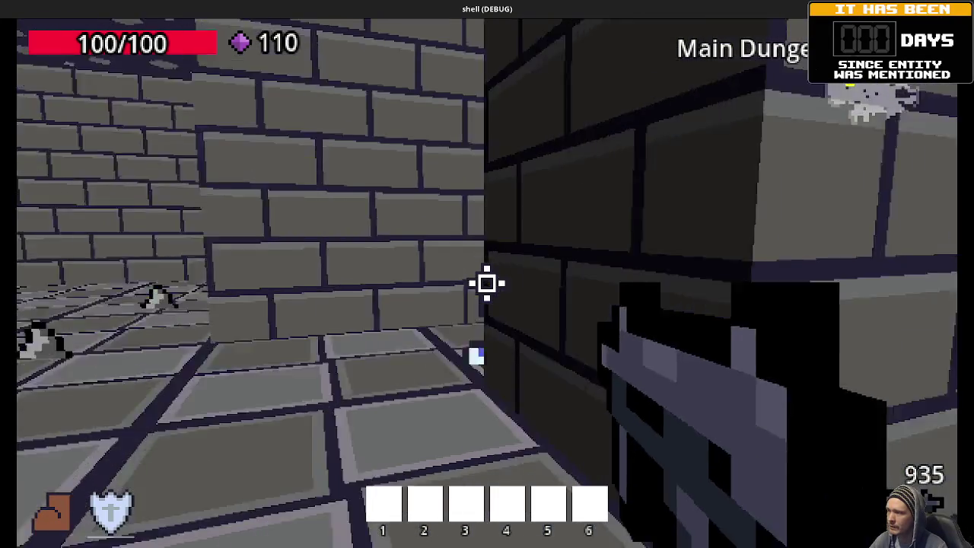
{"action": "left_click", "coordinate": [487, 283]}
{"action": "left_click", "coordinate": [487, 283]}
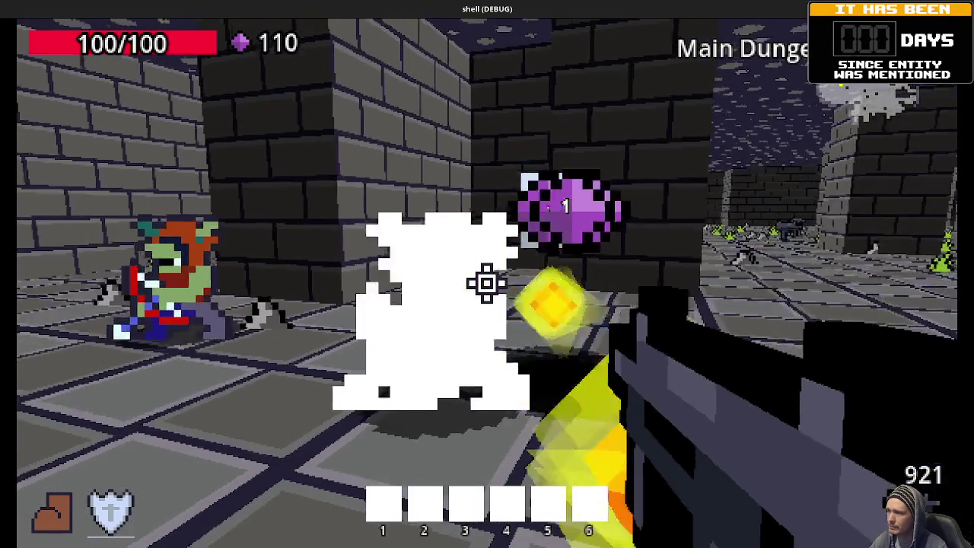
{"action": "key", "text": "w"}
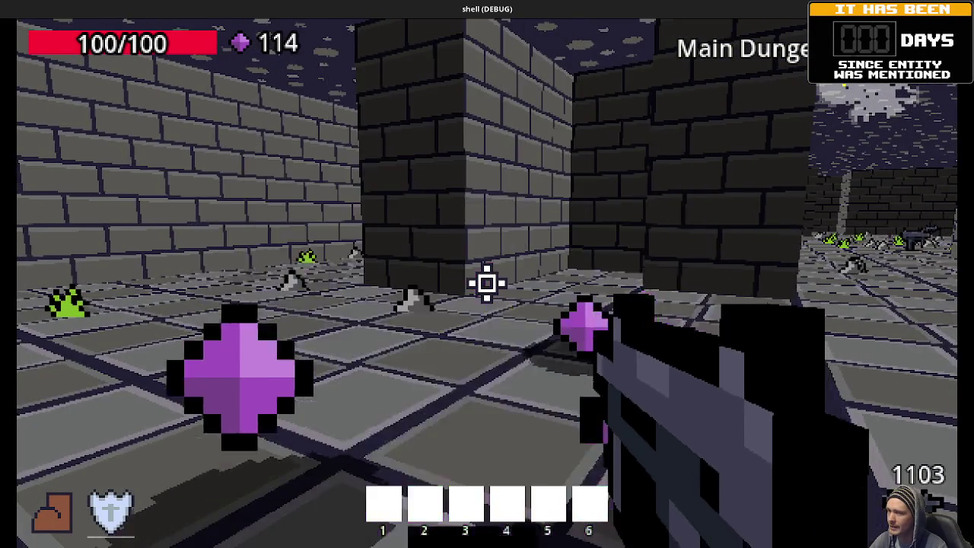
{"action": "key", "text": "w"}
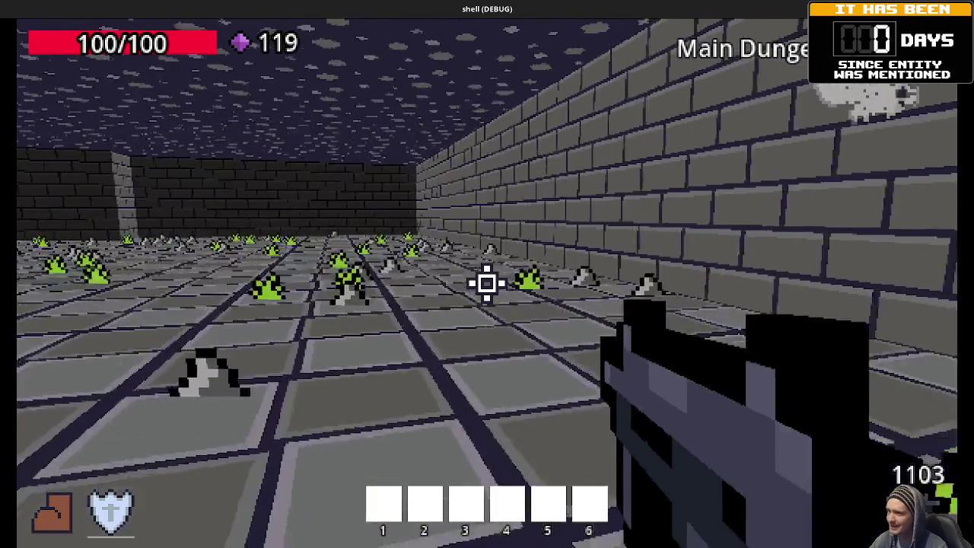
{"action": "key", "text": "w"}
{"action": "key", "text": "w"}
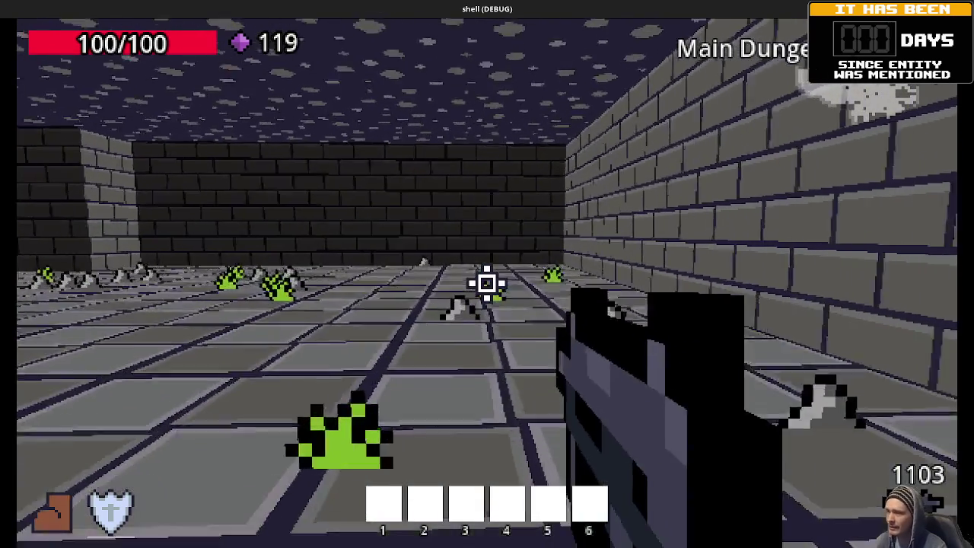
{"action": "key", "text": "w"}
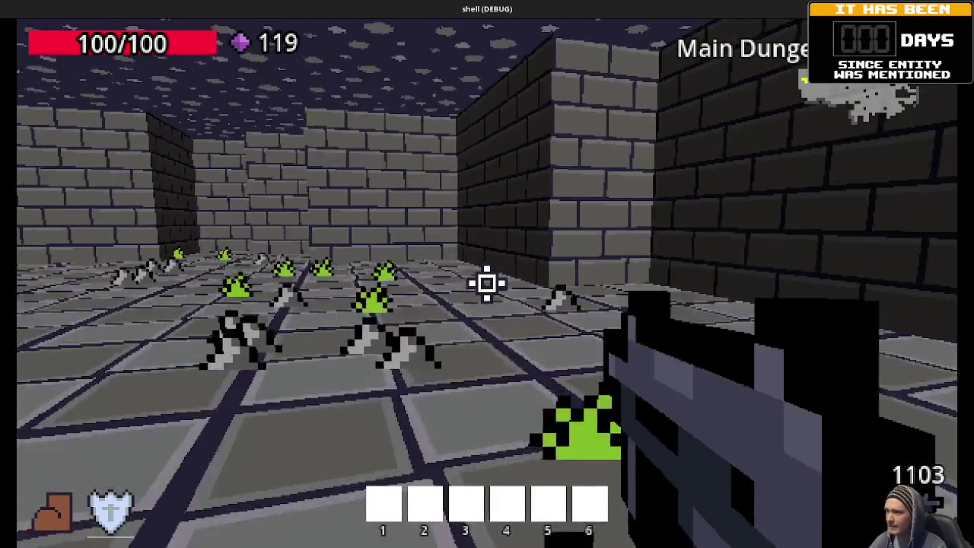
{"action": "key", "text": "w"}
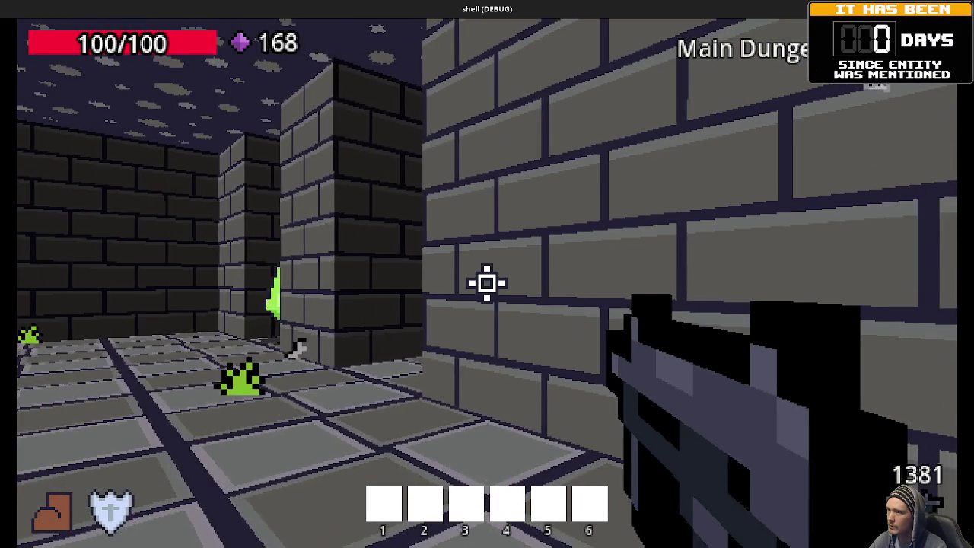
Shoot the zombies and slimes down the green-splattered corridor and collect their gems.
{"action": "key", "text": "w"}
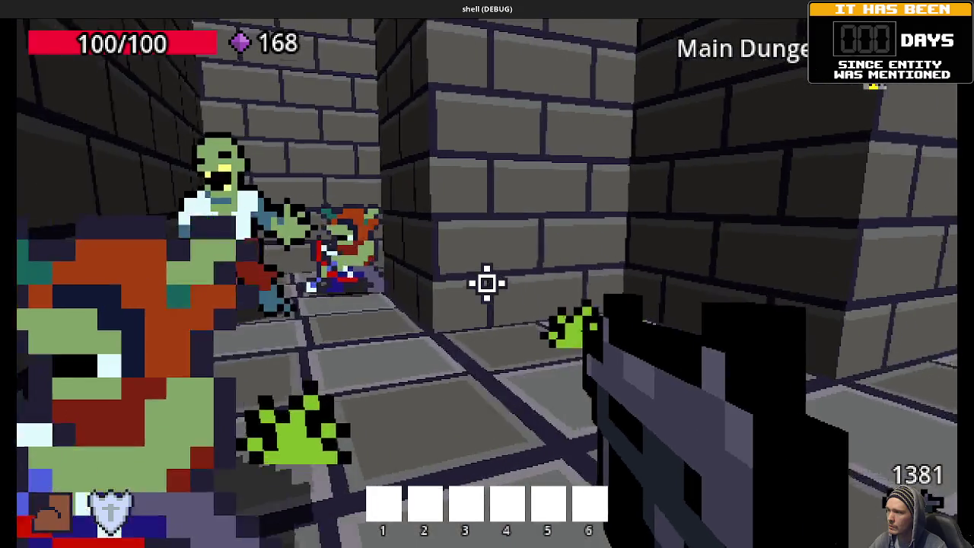
{"action": "left_click_drag", "start_coordinate": [487, 283], "coordinate": [487, 283]}
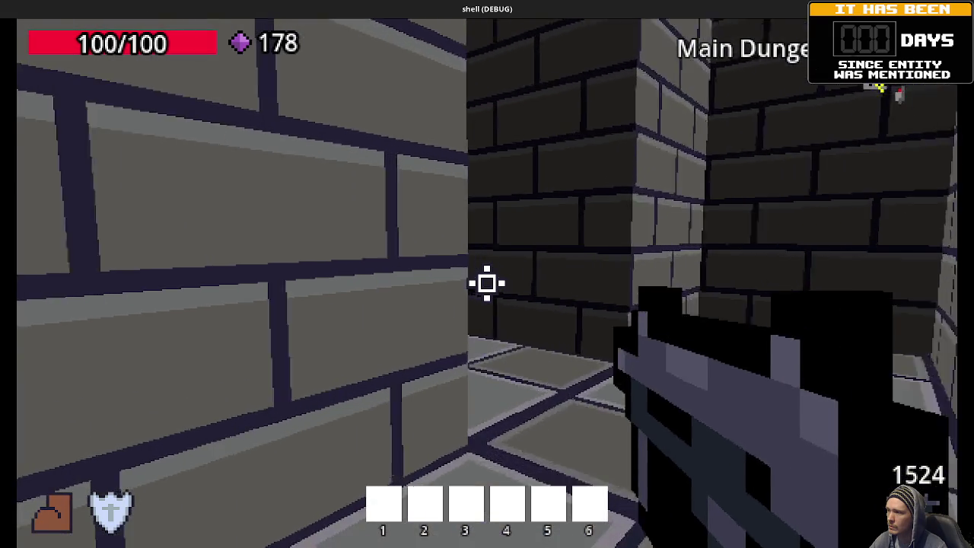
{"action": "left_click", "coordinate": [487, 283]}
{"action": "left_click_drag", "start_coordinate": [487, 284], "coordinate": [487, 283]}
{"action": "key", "text": "w"}
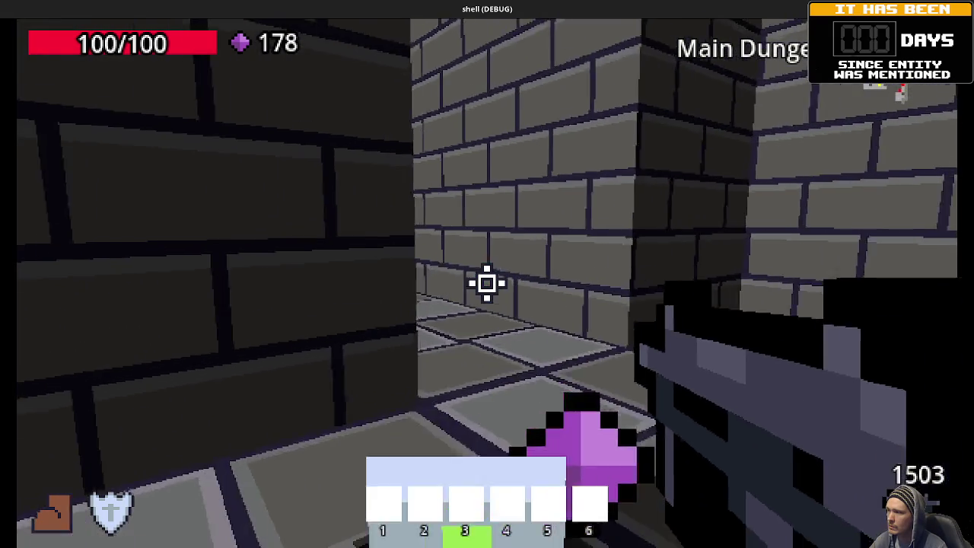
{"action": "key", "text": "w"}
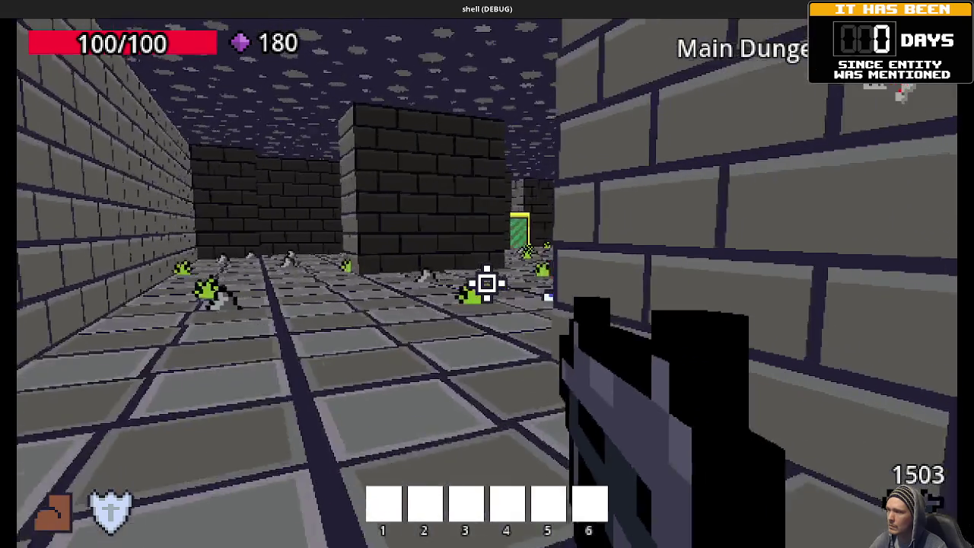
Kill the zombies in the wider room, gather their gems, then bring up the Activities overview.
{"action": "left_click", "coordinate": [487, 283]}
{"action": "left_click_drag", "start_coordinate": [487, 284], "coordinate": [487, 283]}
{"action": "key", "text": "w"}
{"action": "key", "text": "w"}
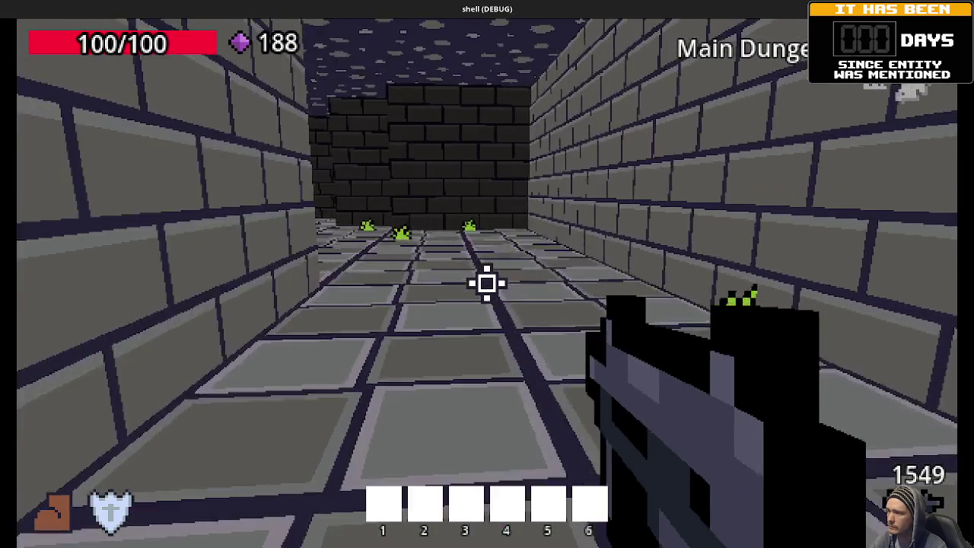
{"action": "key", "text": "w"}
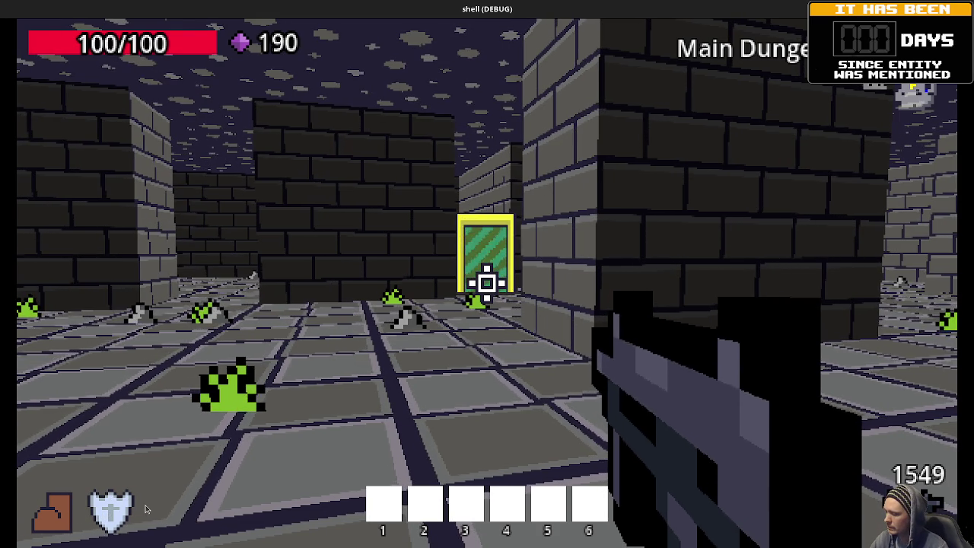
{"action": "key", "text": "super"}
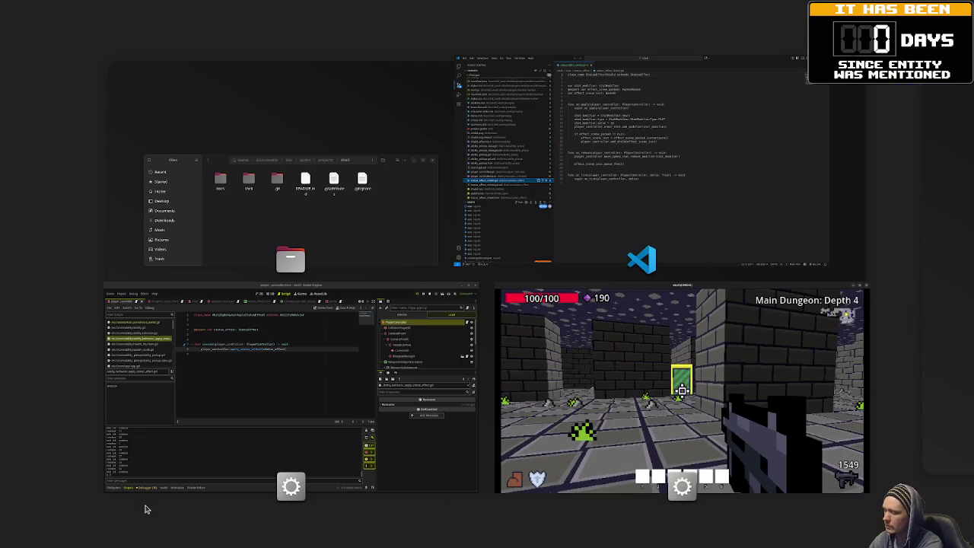
Switch to Obsidian's items note and highlight the compiler shrines and assembly altars lines.
{"action": "key", "text": "super"}
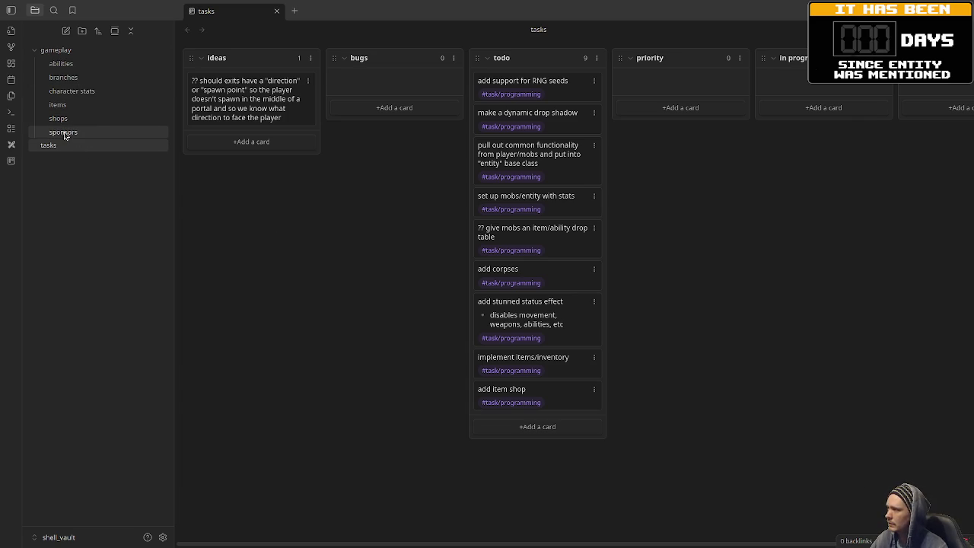
{"action": "left_click", "coordinate": [74, 107]}
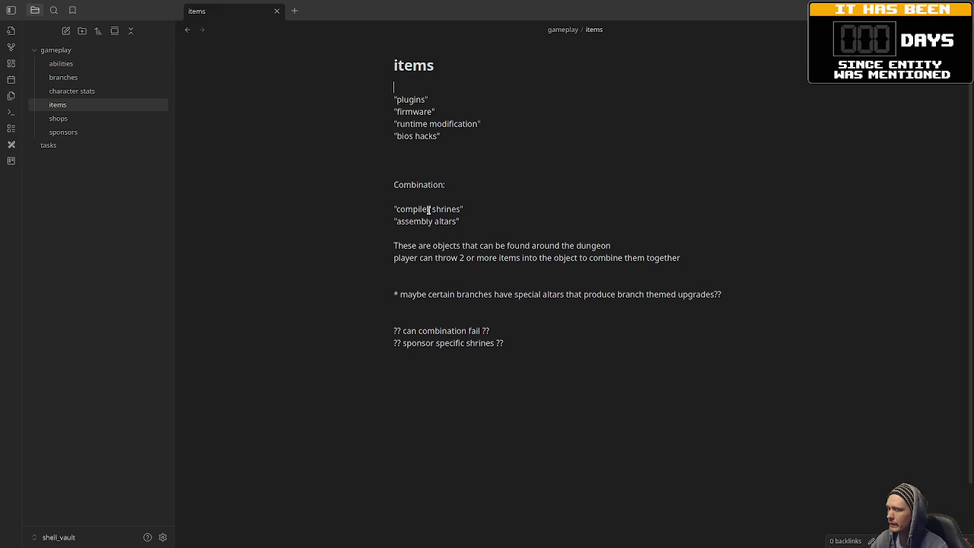
{"action": "left_click_drag", "start_coordinate": [477, 222], "coordinate": [380, 212]}
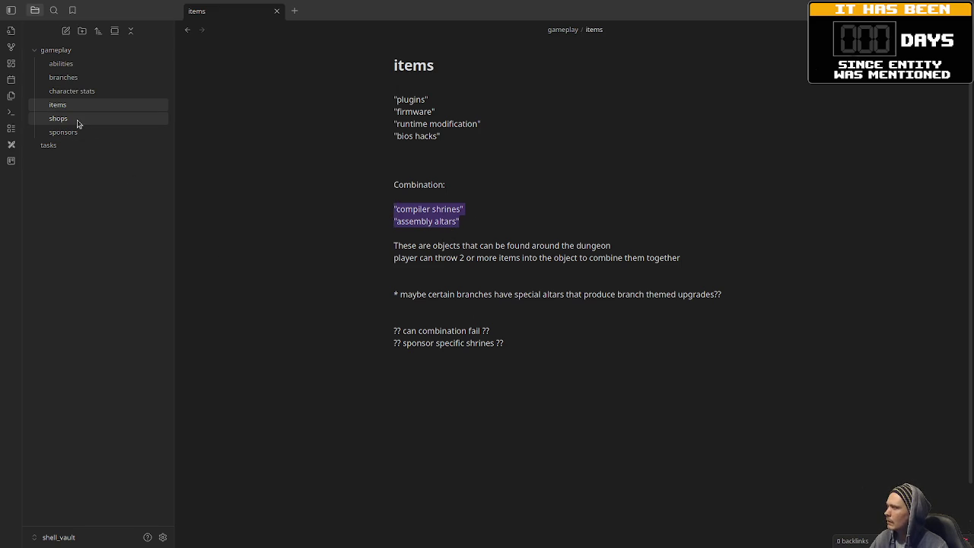
Open the gameplay folder's sponsors note and select the words about drawbacks.
{"action": "mouse_move", "coordinate": [79, 124]}
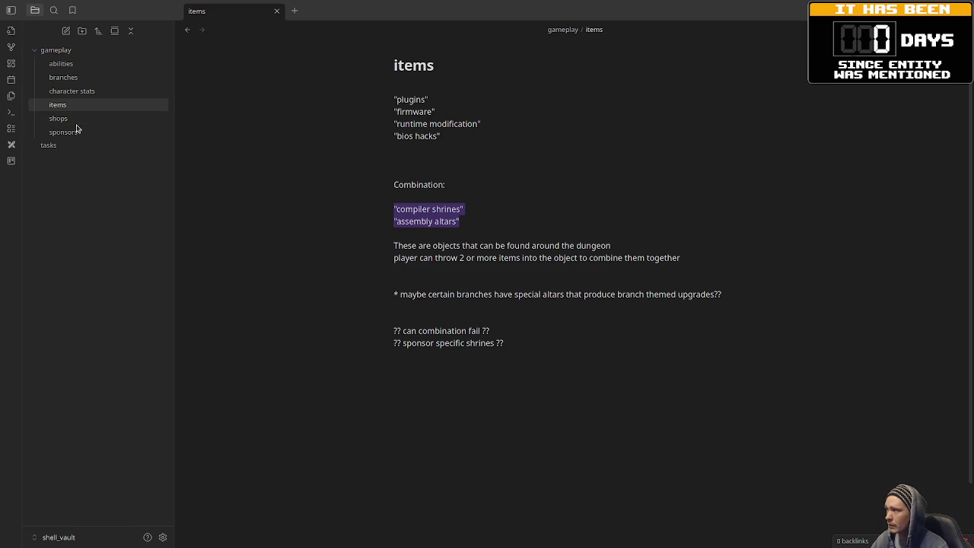
{"action": "left_click", "coordinate": [73, 137]}
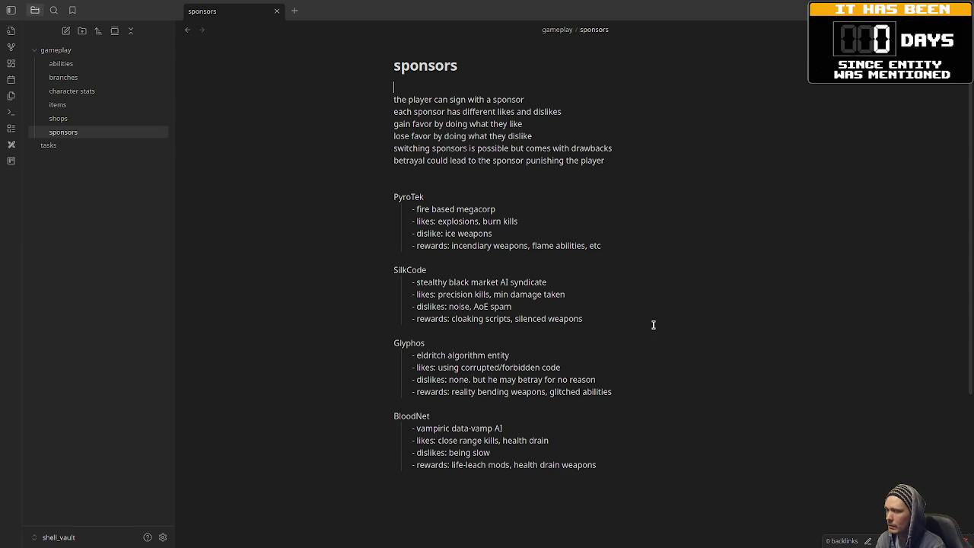
{"action": "left_click", "coordinate": [553, 148], "text": "shift"}
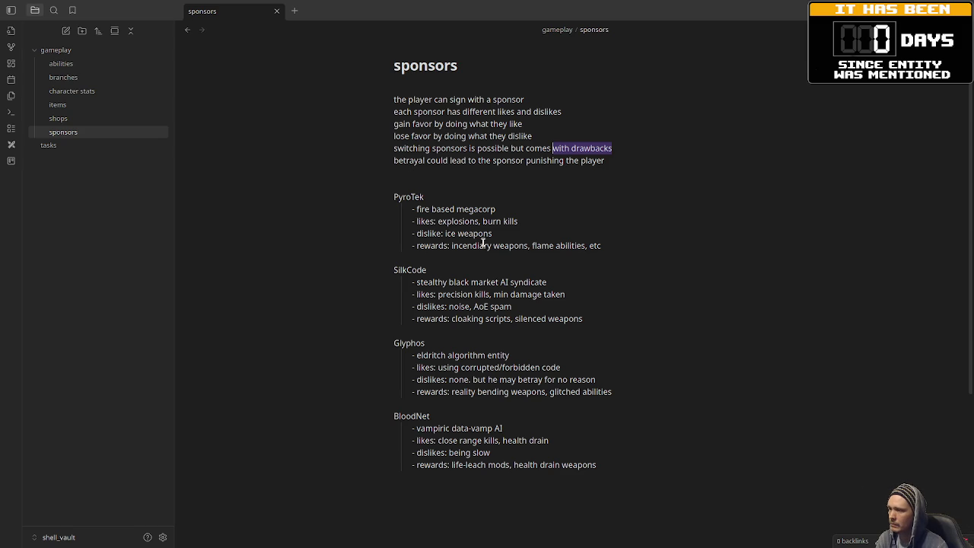
{"action": "left_click", "coordinate": [628, 252]}
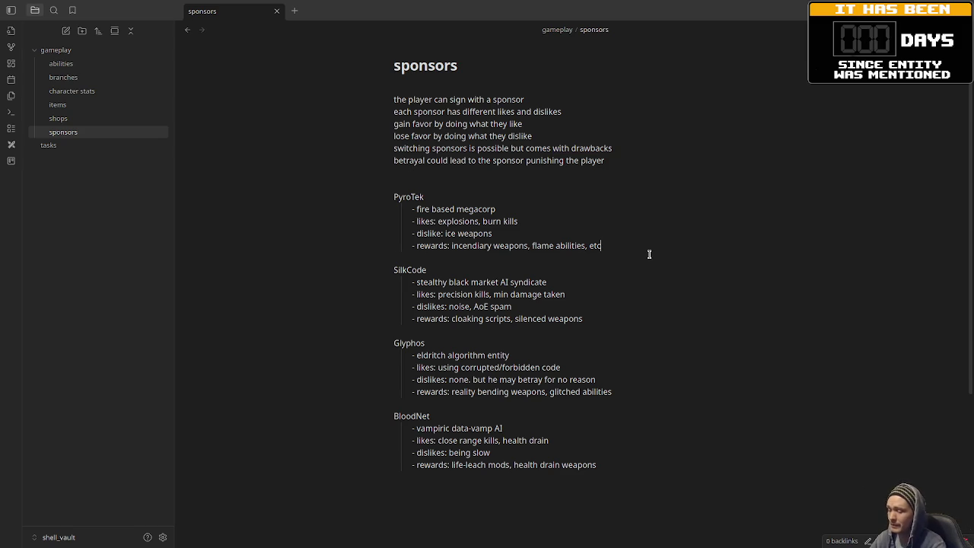
Add a 'punishments:' bullet under PyroTek's rewards, then select 'being slow' in BloodNet's dislikes.
{"action": "key", "text": "Return"}
{"action": "type", "text": "p"}
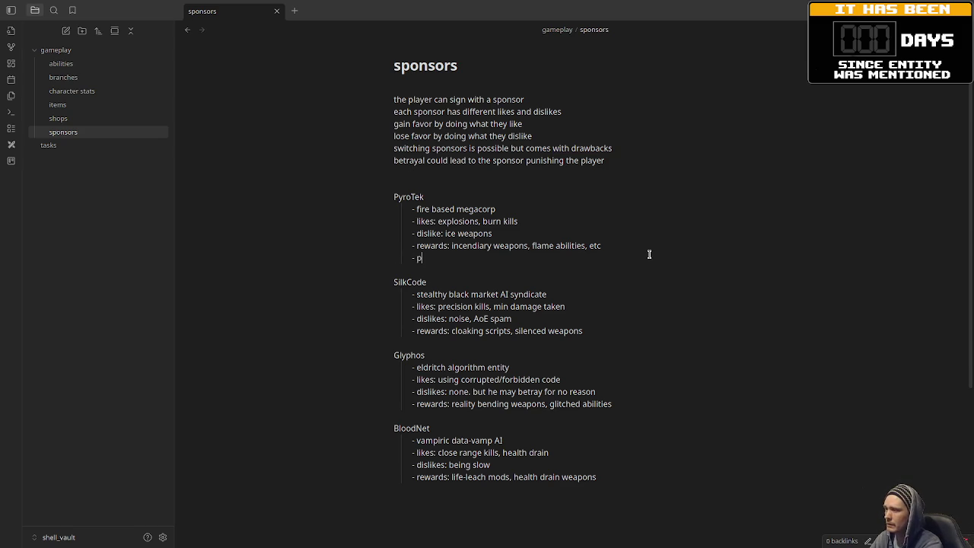
{"action": "type", "text": "shment"}
{"action": "key", "text": "BackSpace"}
{"action": "key", "text": "BackSpace"}
{"action": "type", "text": "nts:"}
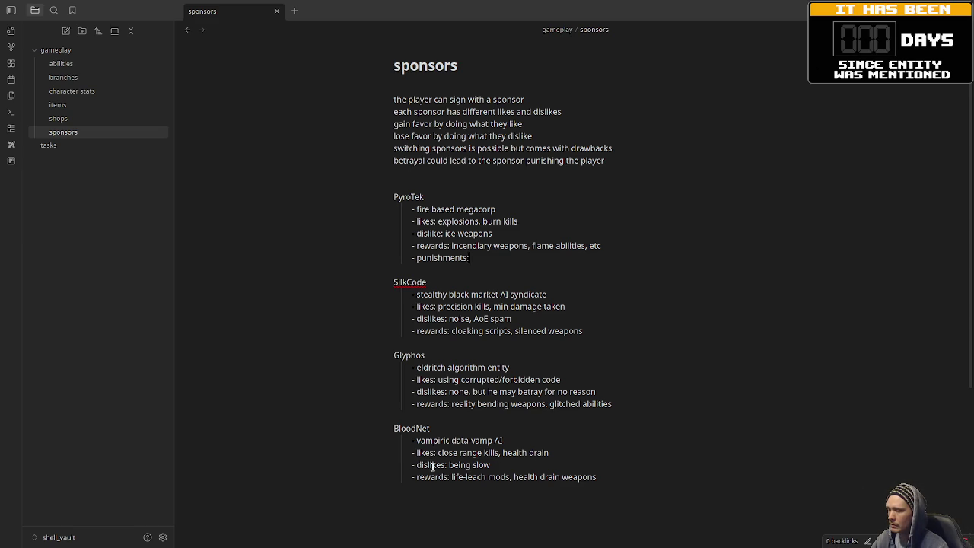
{"action": "left_click", "coordinate": [494, 464]}
{"action": "mouse_move", "coordinate": [494, 465]}
{"action": "left_mouse_down"}
{"action": "mouse_move", "coordinate": [442, 465]}
{"action": "mouse_move", "coordinate": [452, 465]}
{"action": "left_mouse_up"}
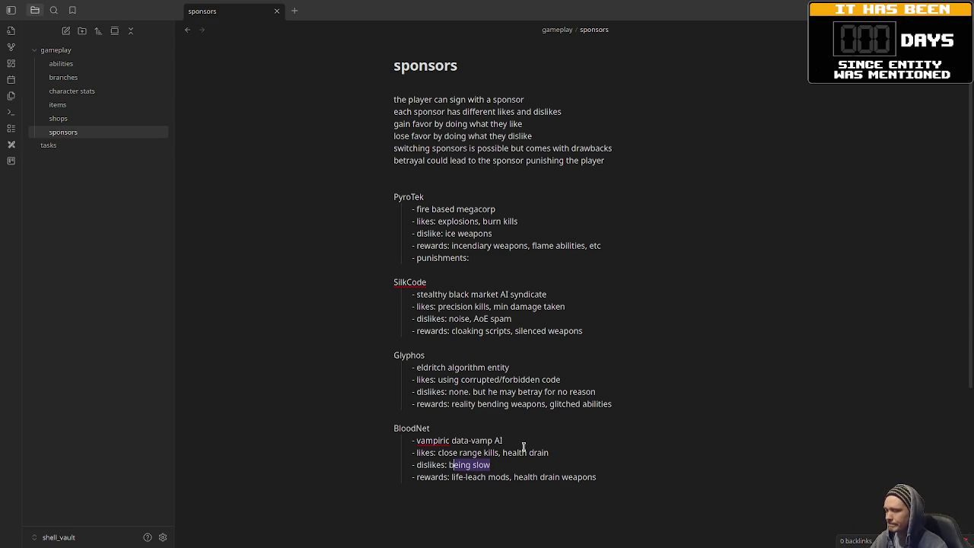